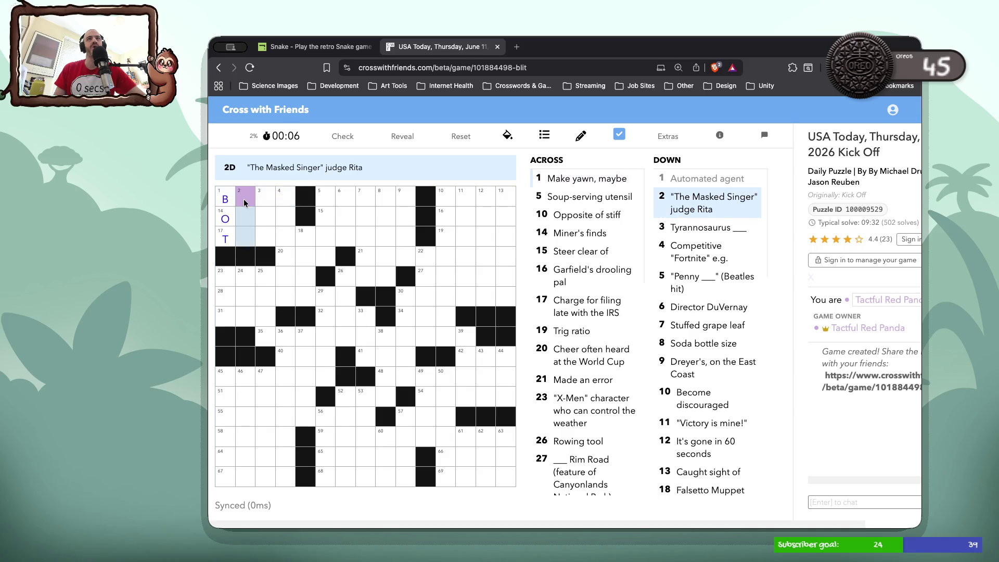
Correct 1-Across to BORE, replacing the mistaken D with E.
type("ord")
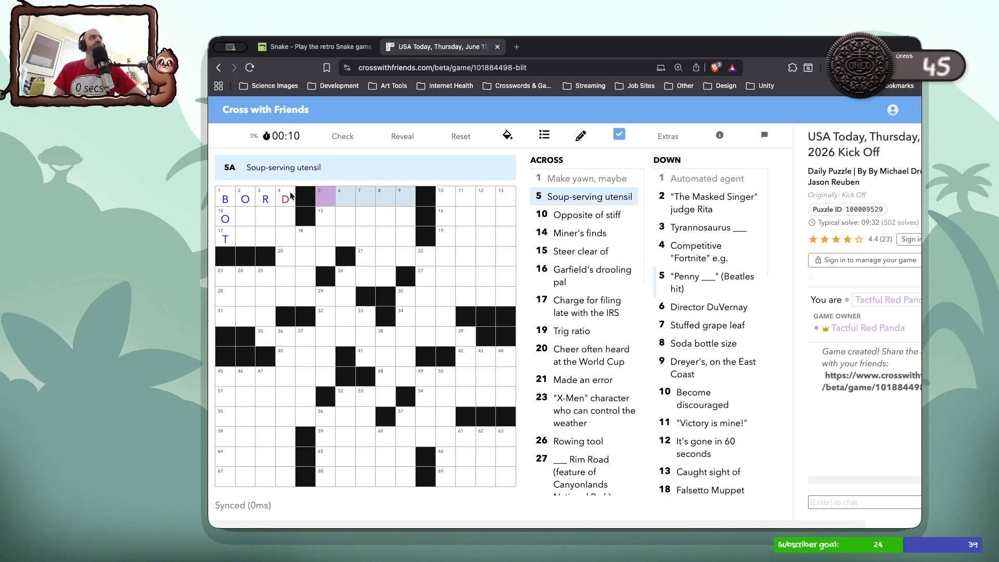
key("BackSpace")
type("e")
Complete 14-Across as ORES by adding RES after the O.
left_click(244, 217)
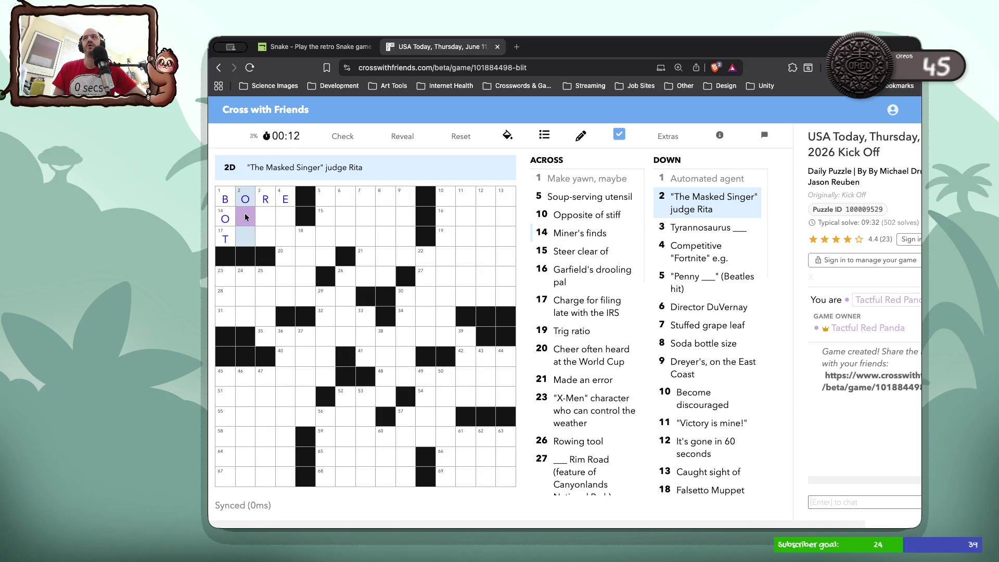
left_click(248, 217)
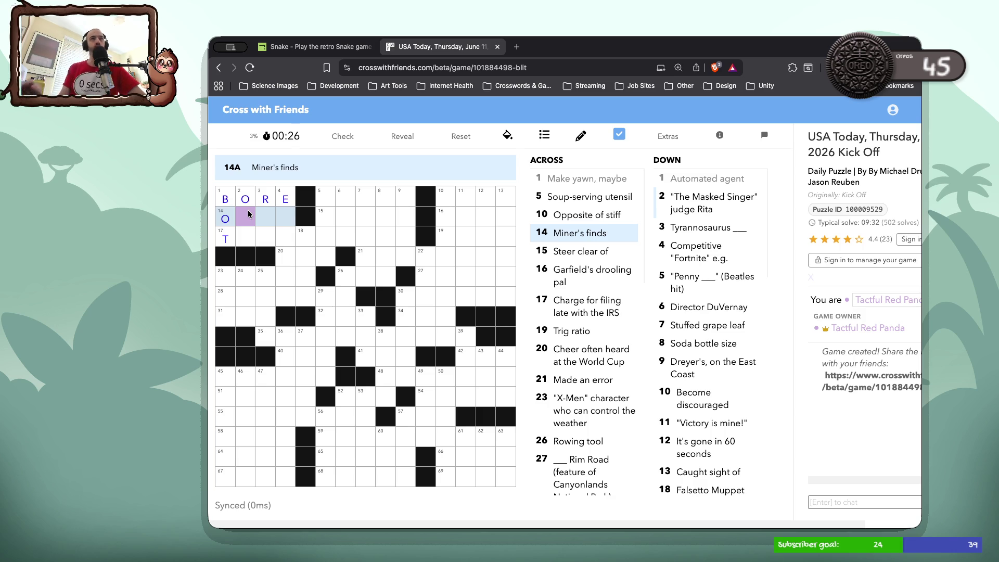
type("RES")
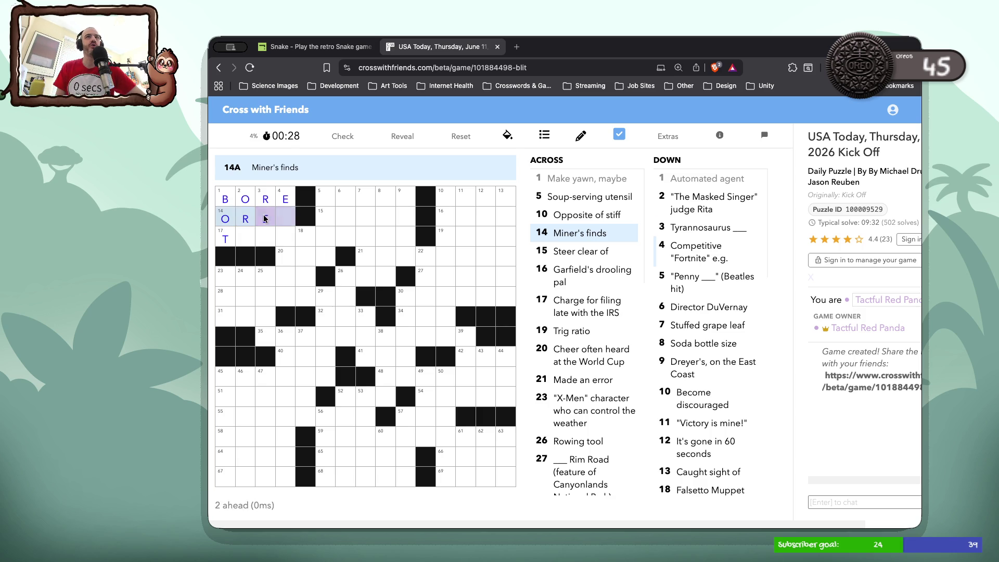
left_click(245, 223)
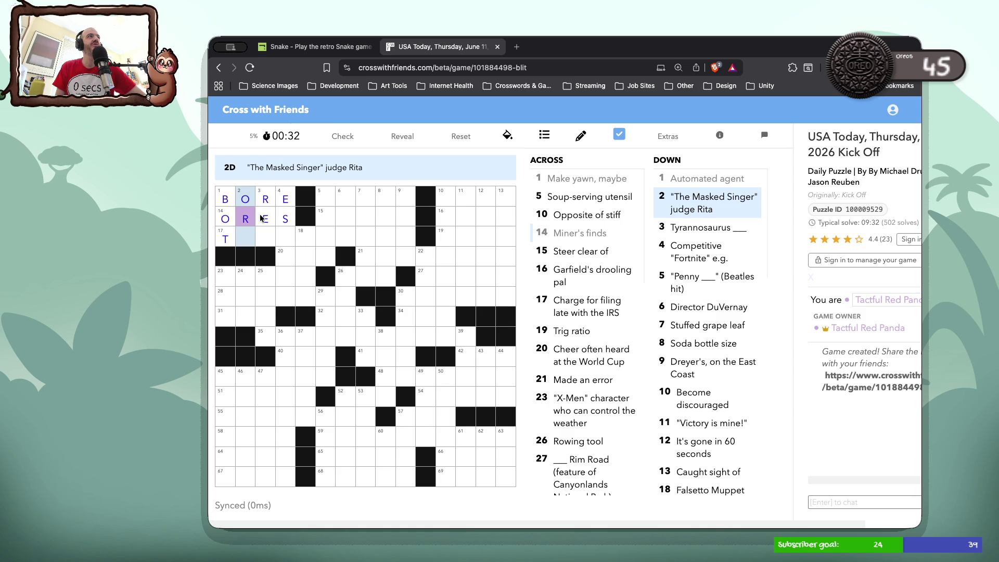
Fill 17-Across in the third row with TAXPENALTY.
left_click(263, 237)
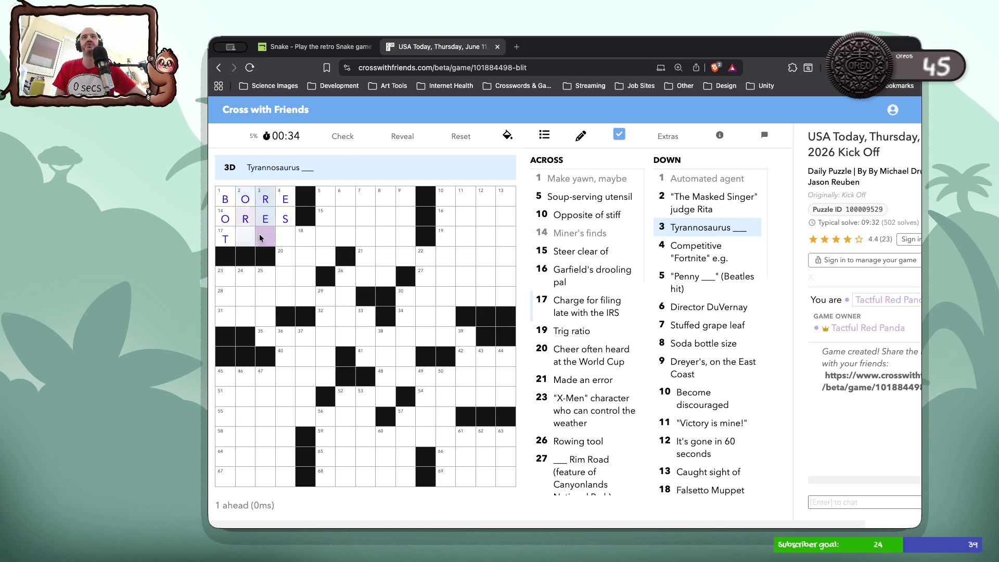
double_click(248, 238)
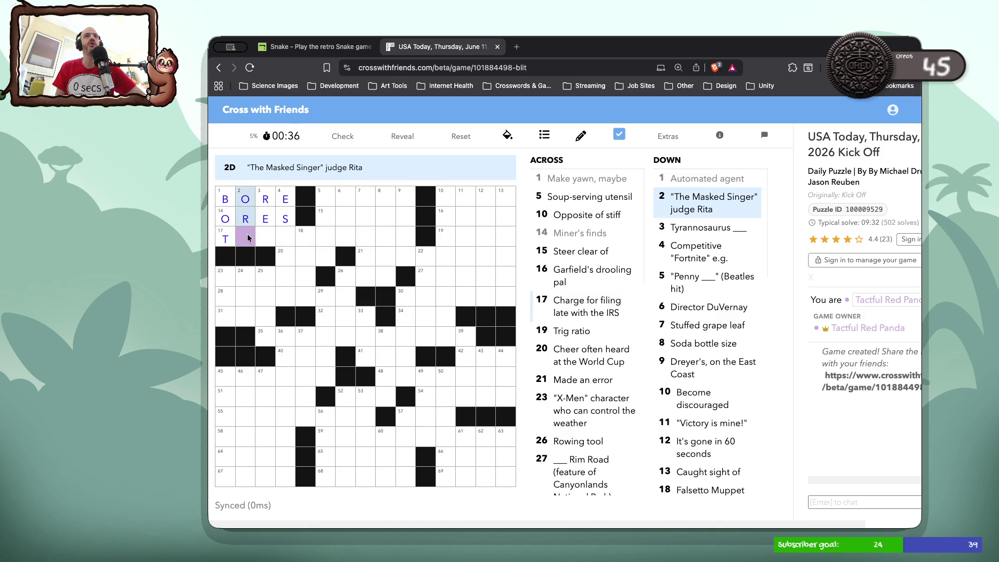
type("a")
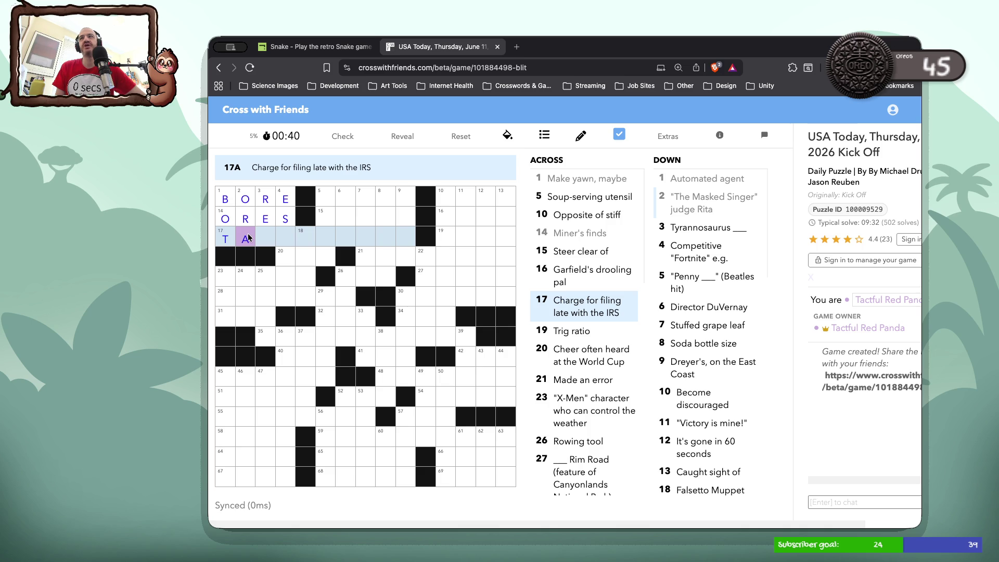
double_click(268, 240)
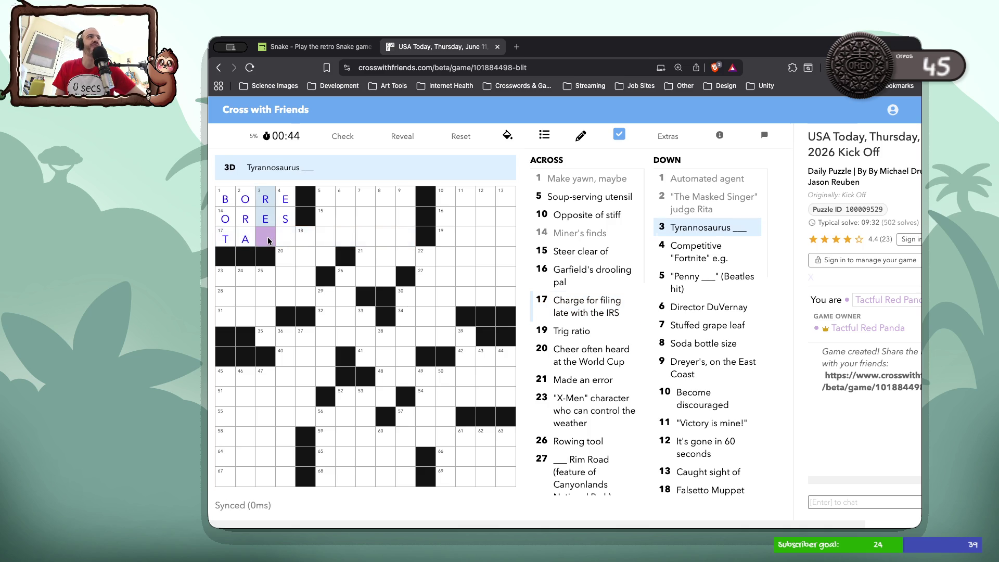
left_click(269, 240)
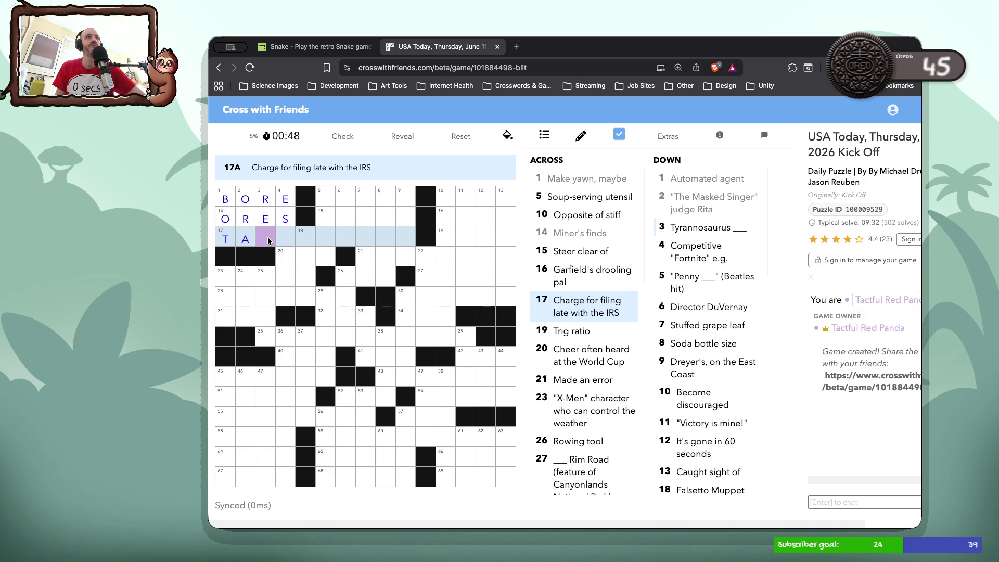
type("X")
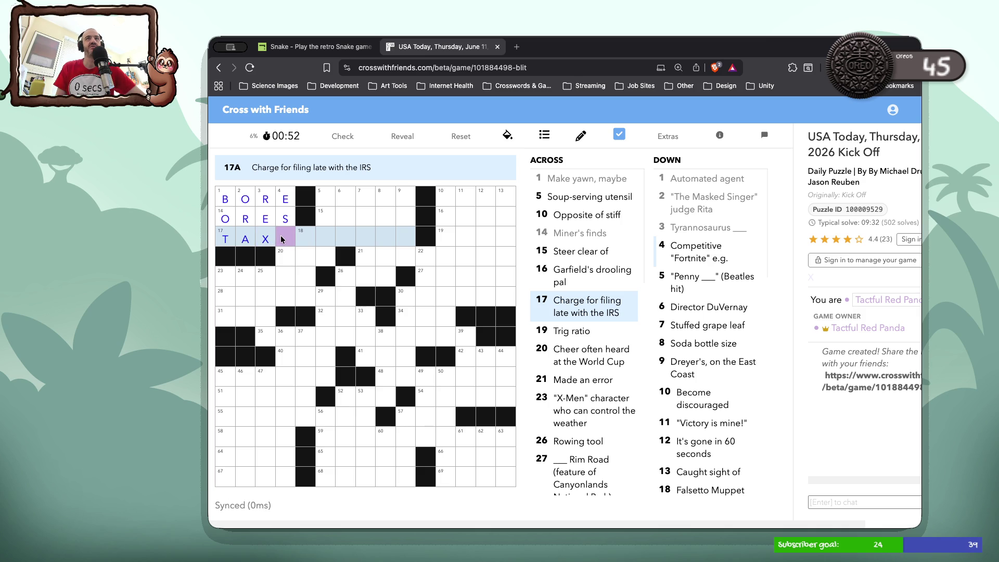
type("PE")
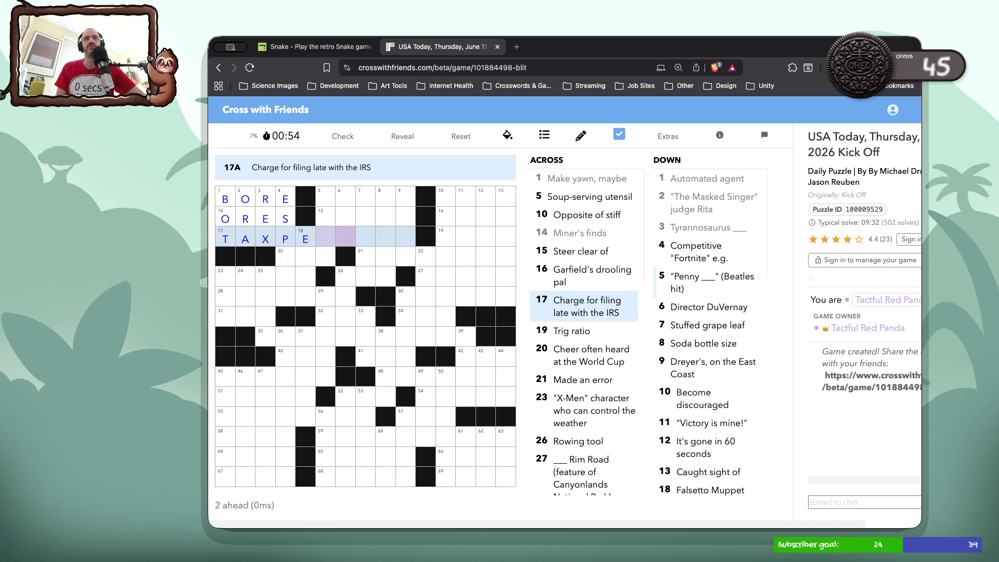
type("NALTY")
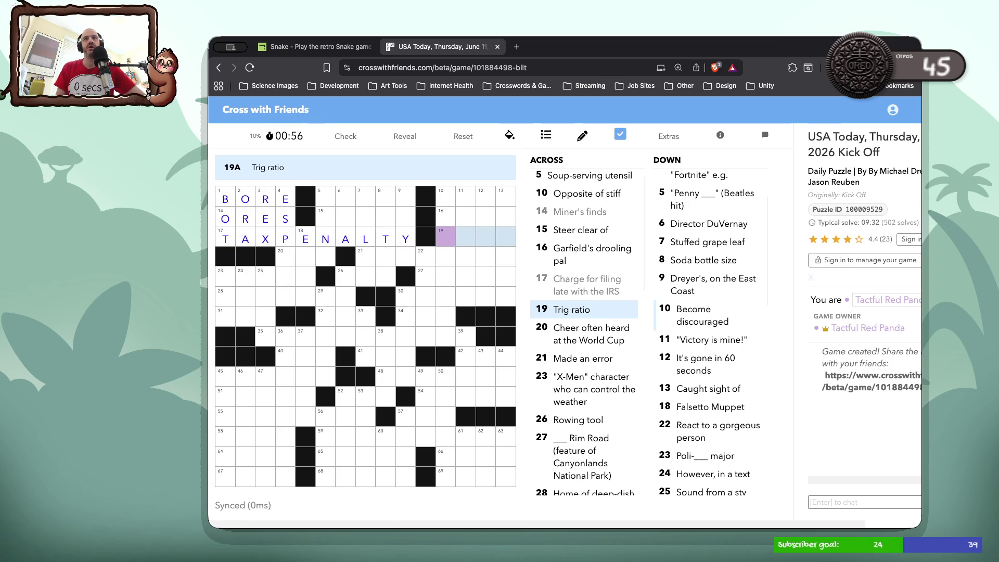
left_click(322, 198)
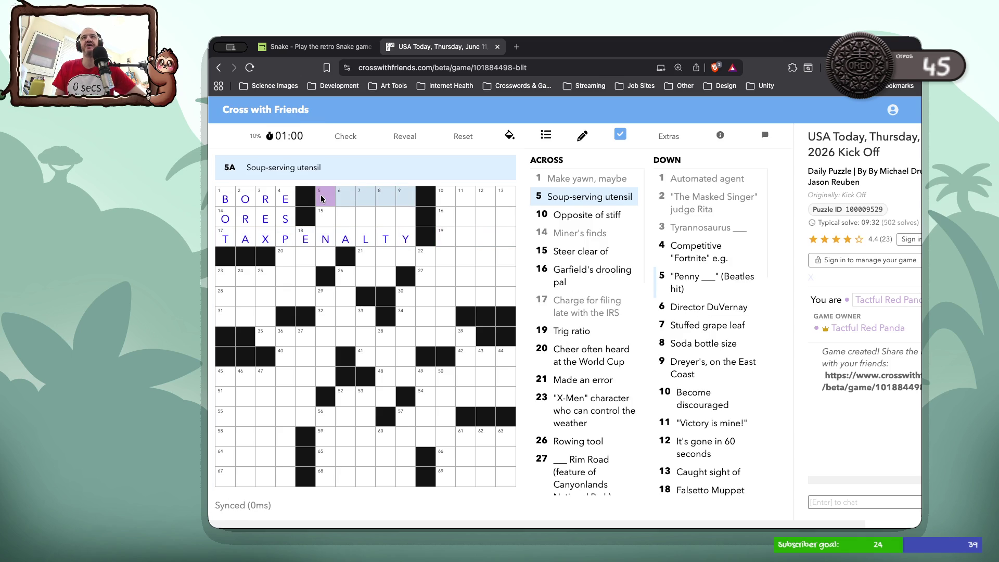
Enter LADLE in 5-Across, fixing the LADEL misspelling.
left_click(323, 198)
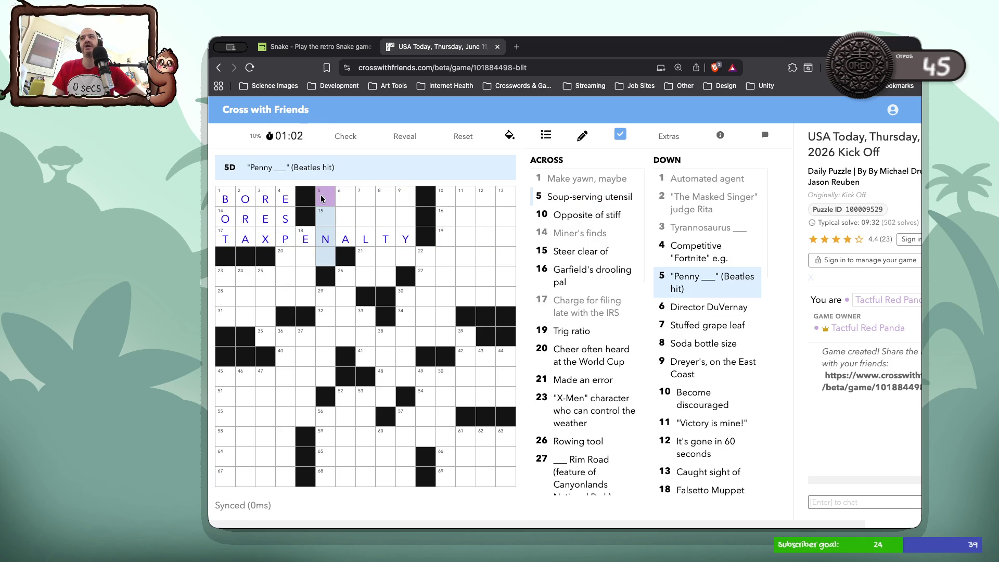
left_click(322, 199)
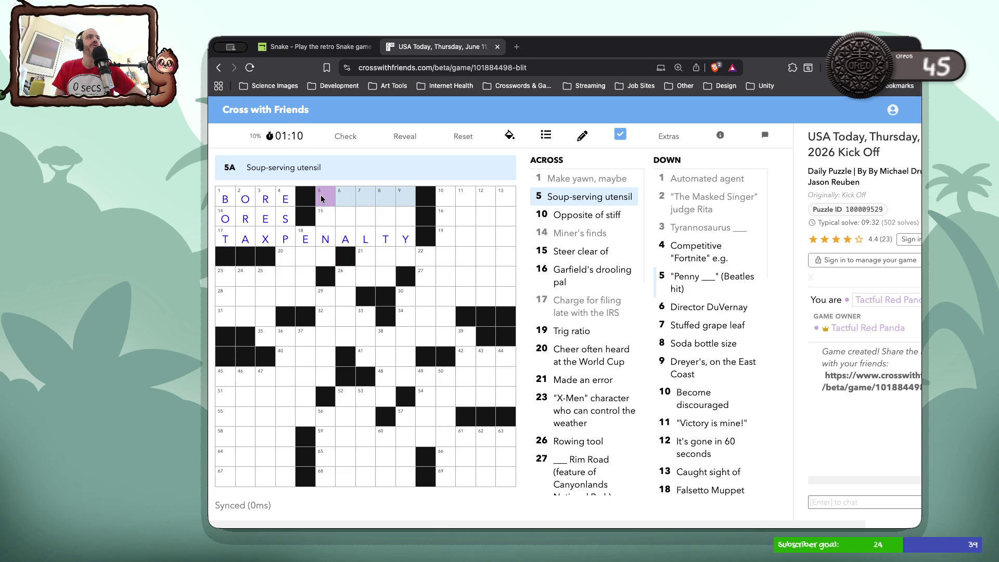
type("LADEL")
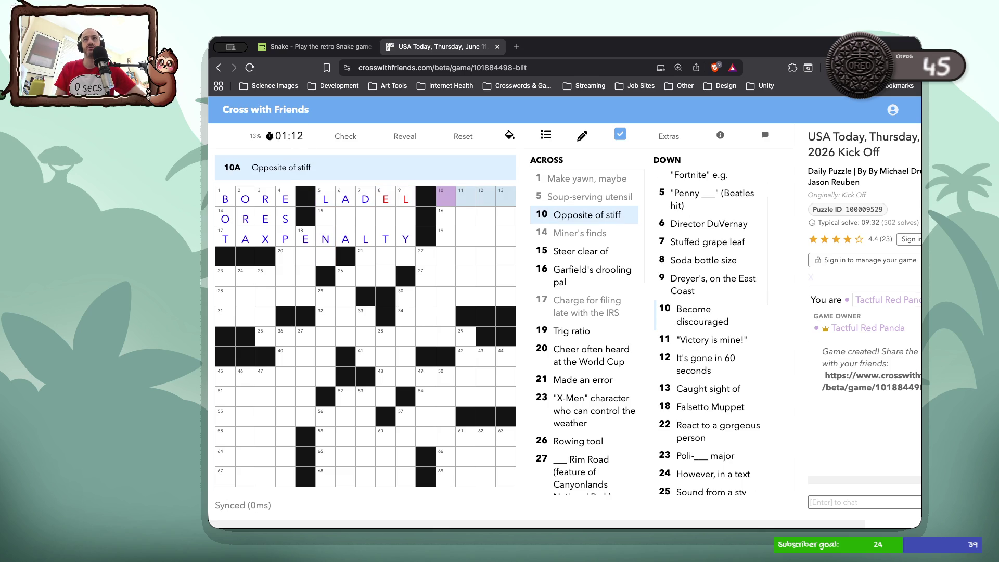
key("BackSpace")
key("BackSpace")
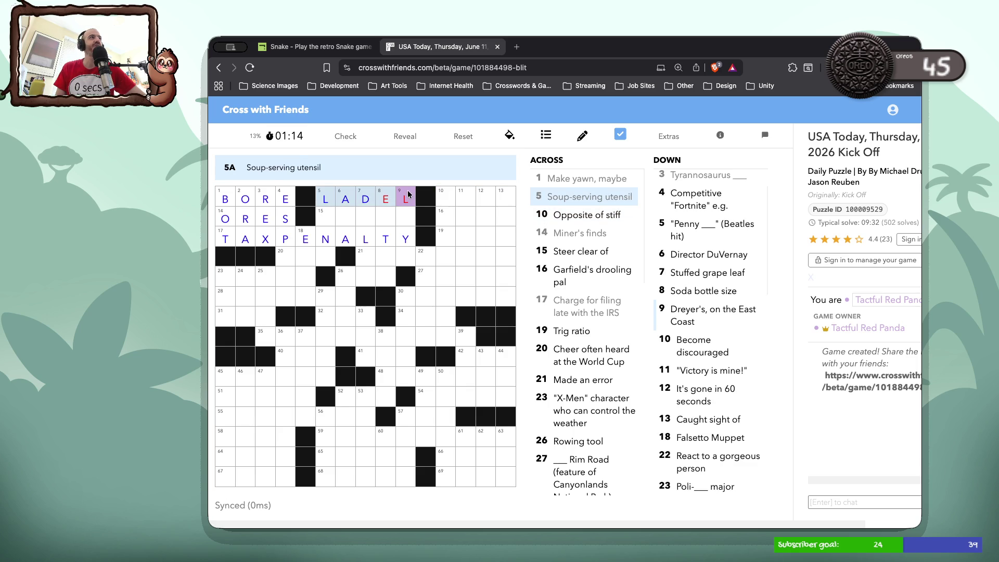
type("LE")
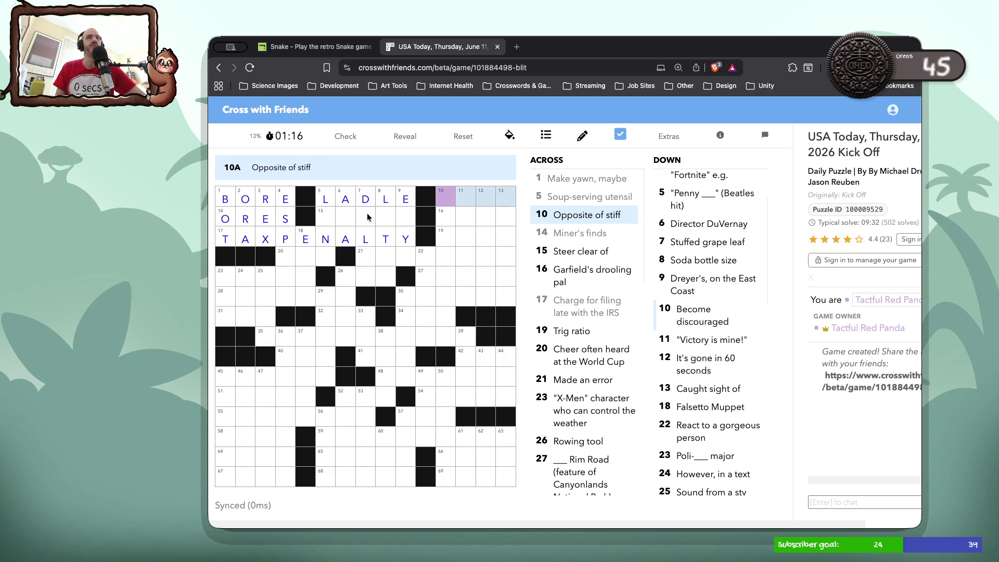
Fill 5-Down as LANE starting from cell 15.
left_click(340, 218)
double_click(326, 219)
type("O")
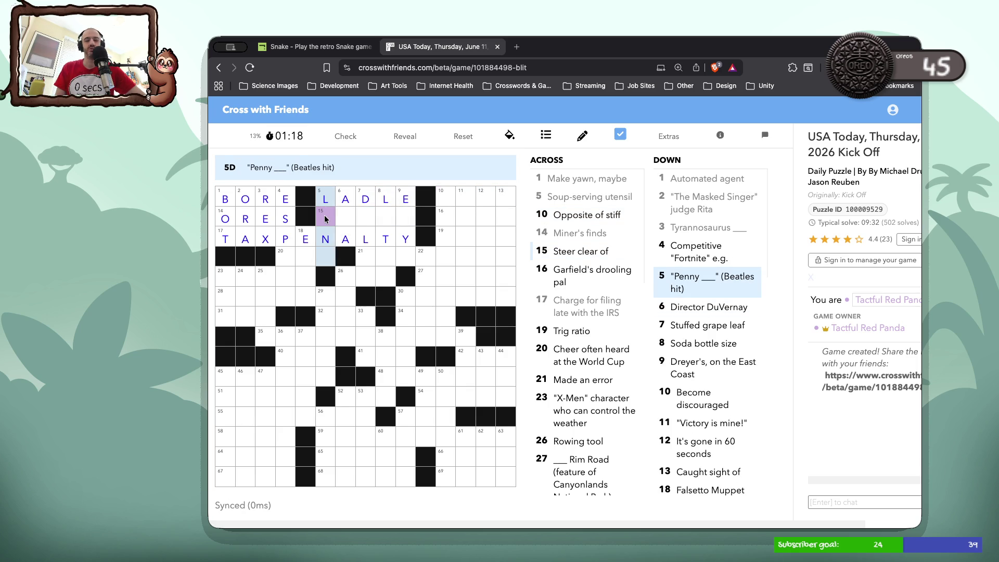
left_click(325, 219)
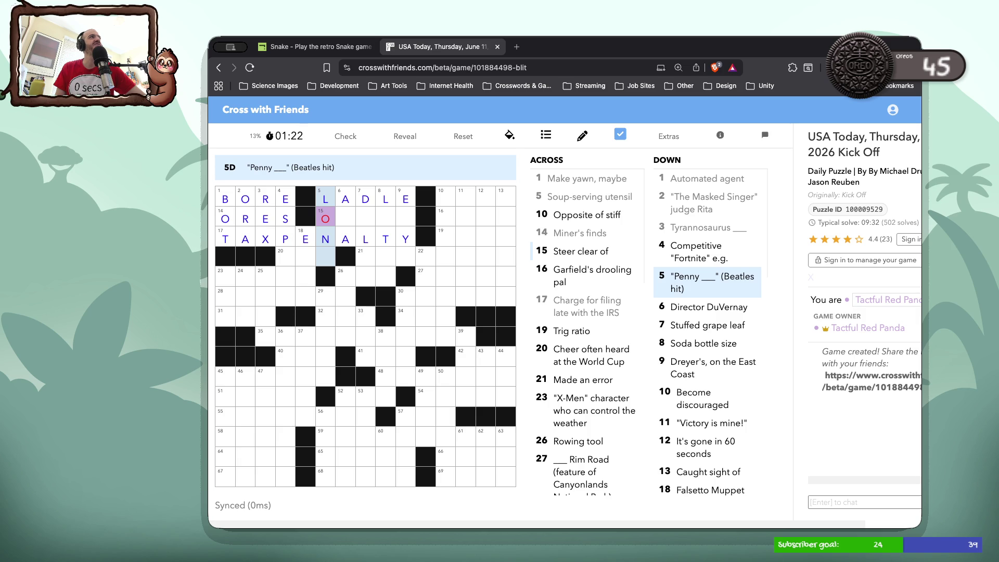
type("ANE")
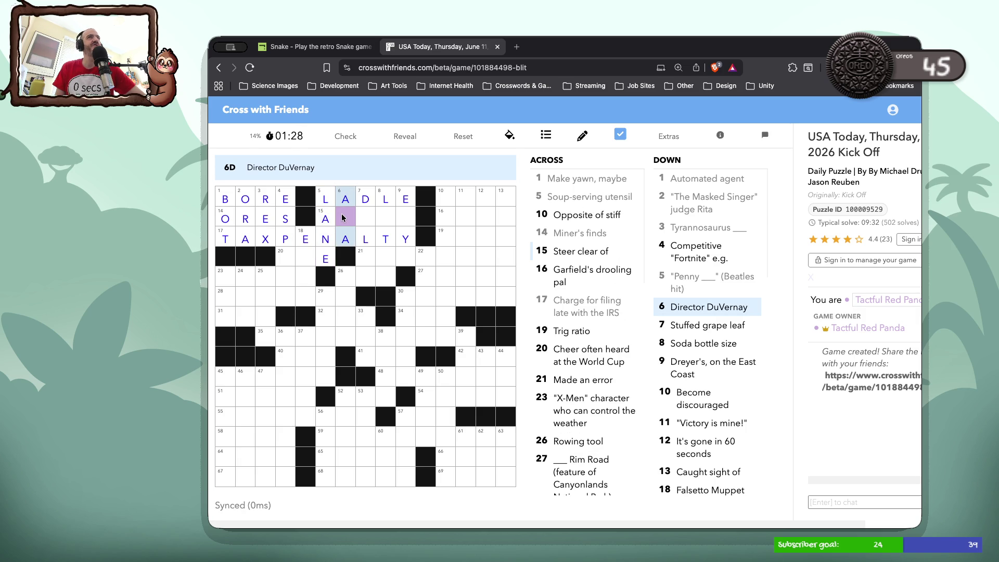
left_click(344, 218)
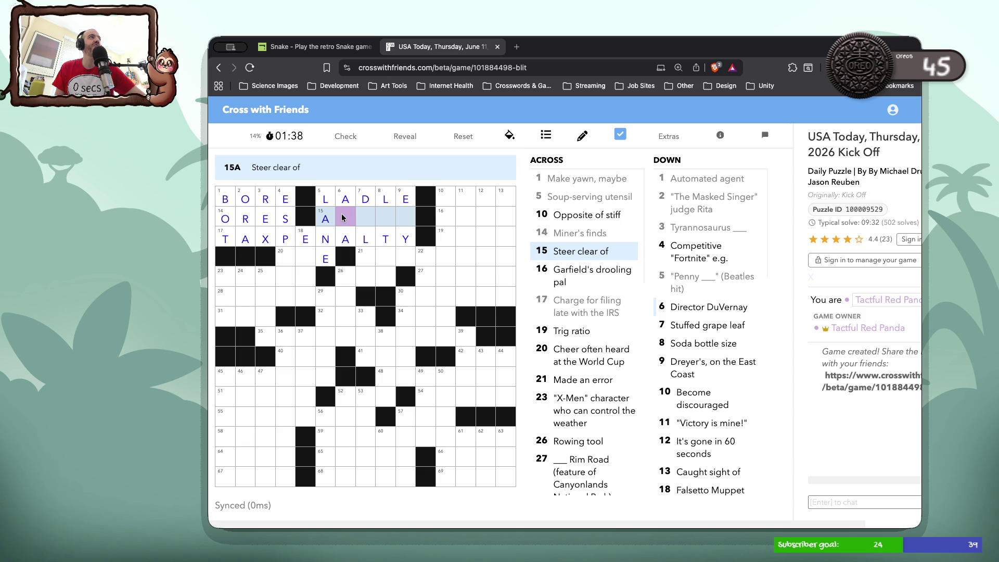
Finish 15-Across as AVOID and put M at the start of 21-Across, erasing the extra letter.
type("void")
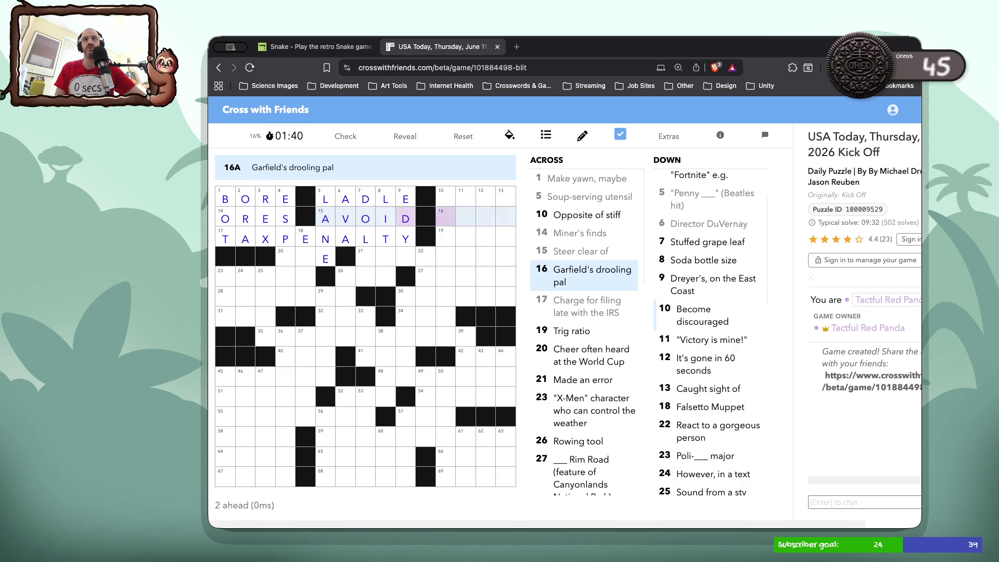
left_click(361, 249)
left_click(360, 250)
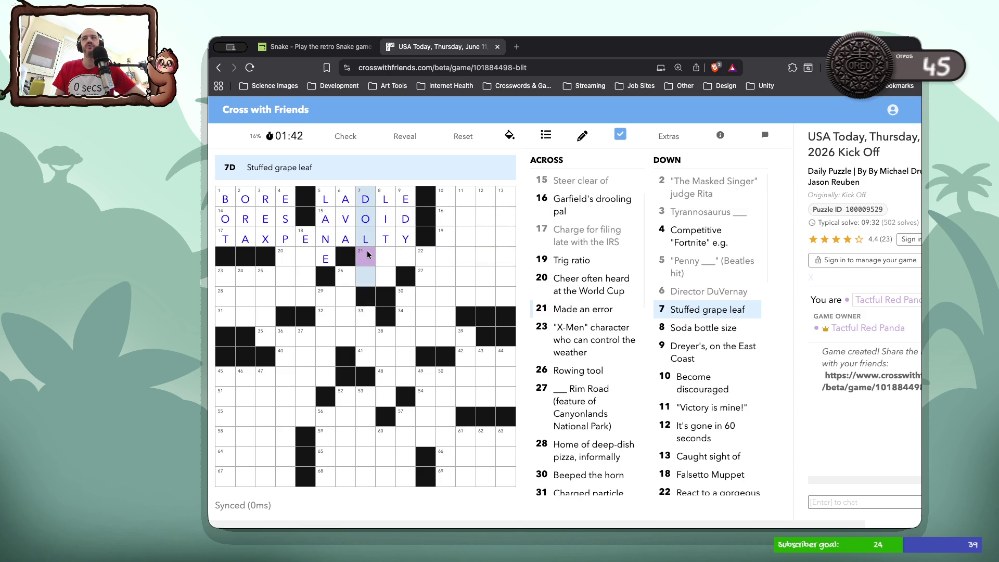
left_click(363, 259)
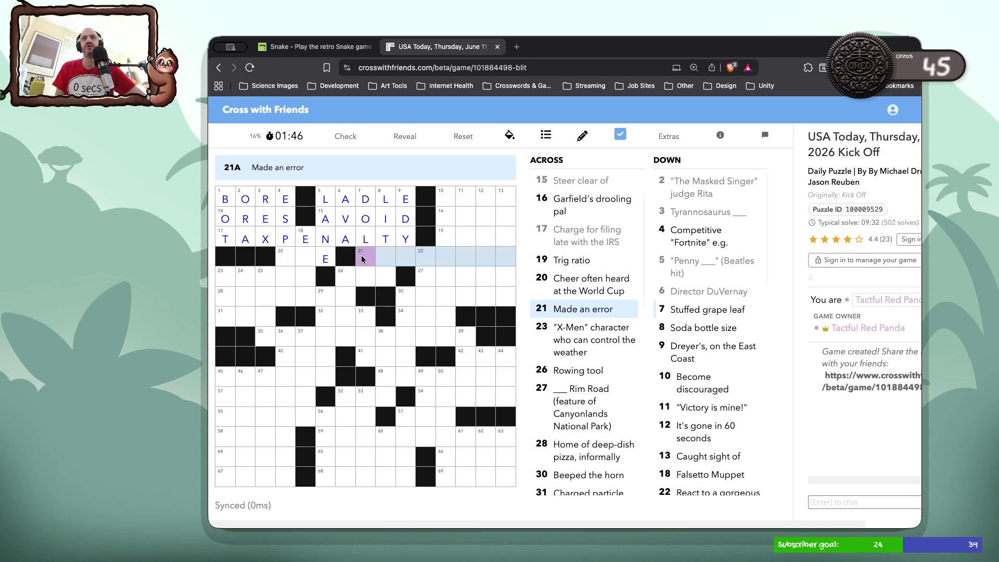
left_click(362, 259)
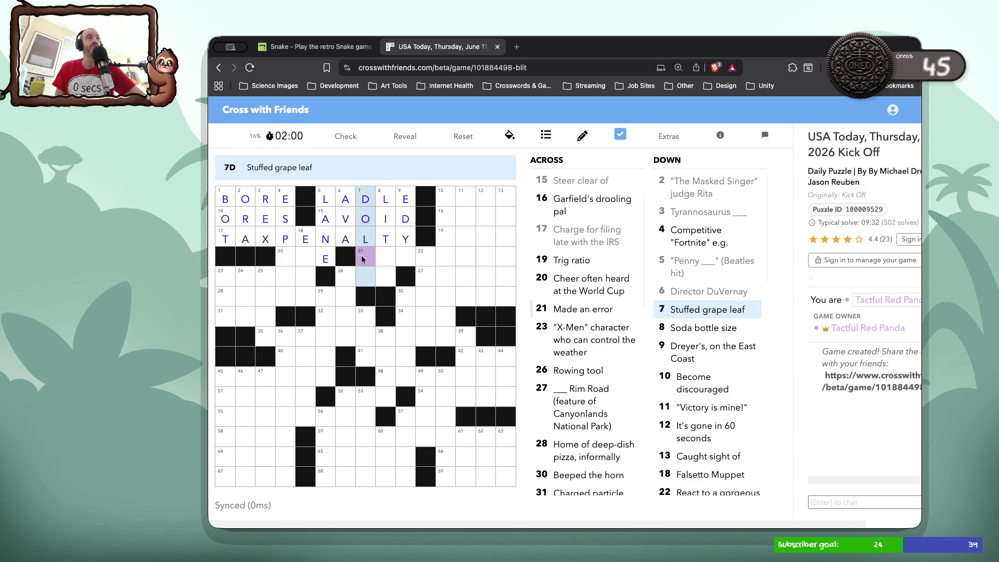
left_click(362, 259)
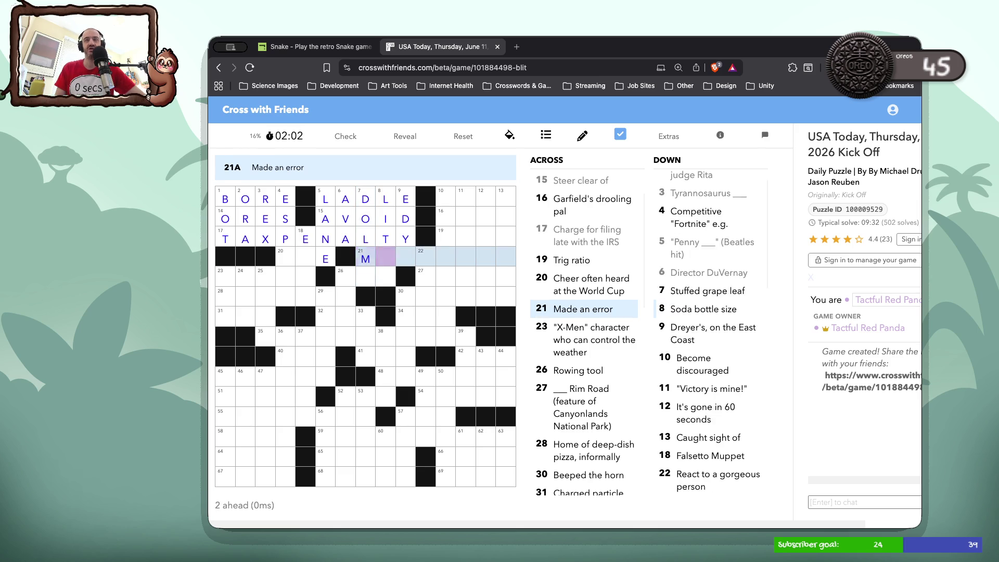
type("MI")
key("BackSpace")
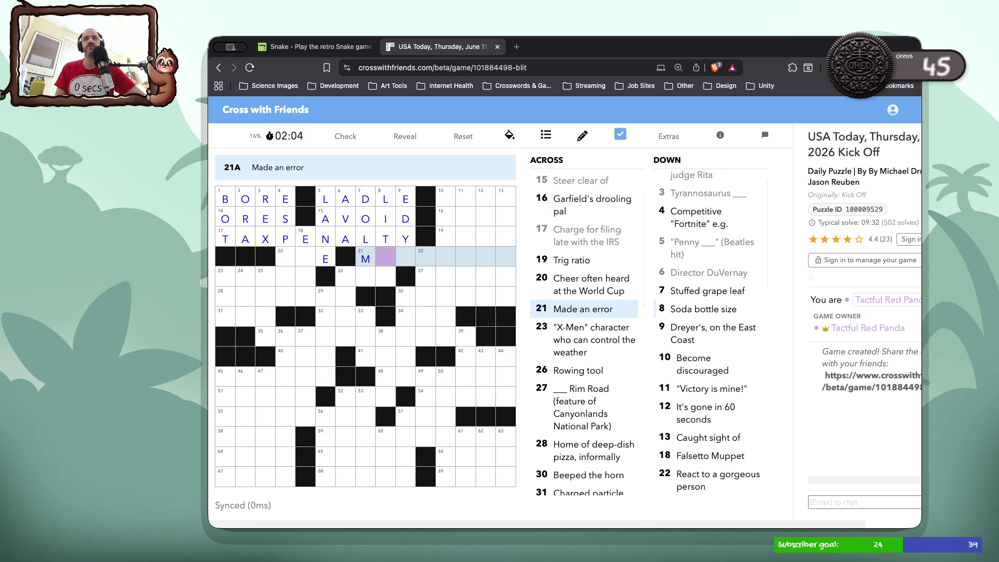
Check the 7-Down clue below the M, then select 10-Across in the top-right corner.
left_click(358, 276)
left_click(362, 270)
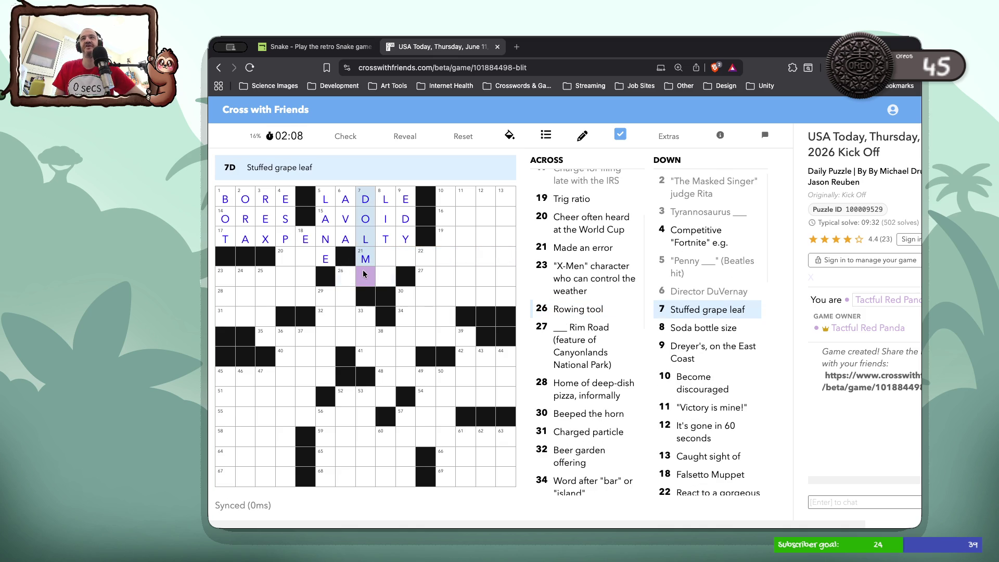
left_click(370, 257)
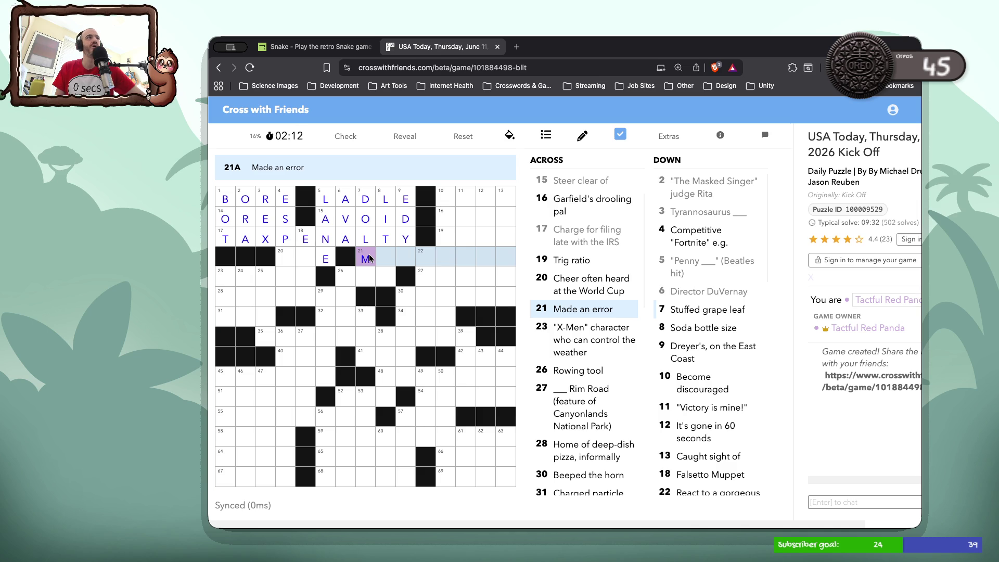
left_click(368, 280)
left_click(368, 280)
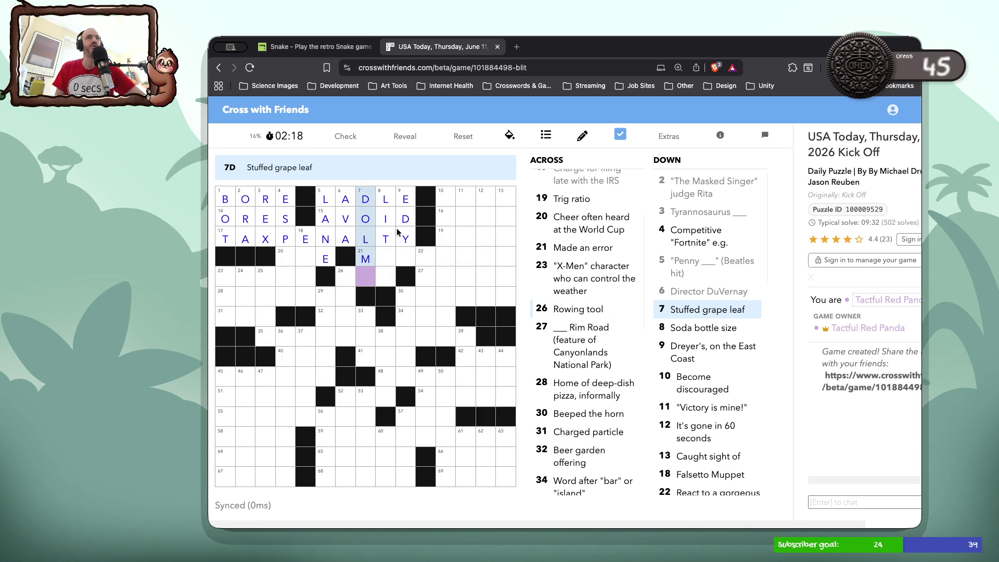
left_click(443, 196)
left_click(443, 197)
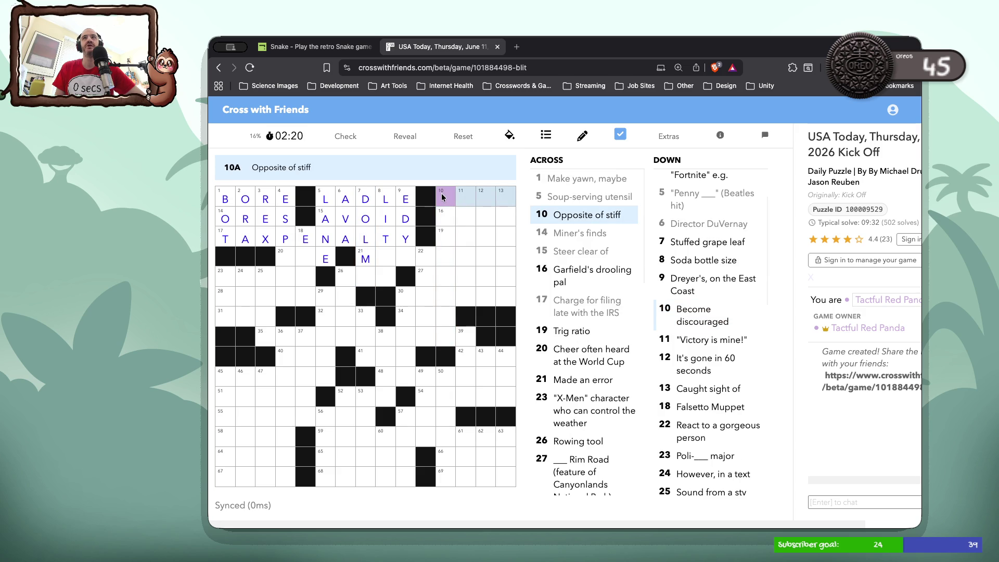
left_click(442, 196)
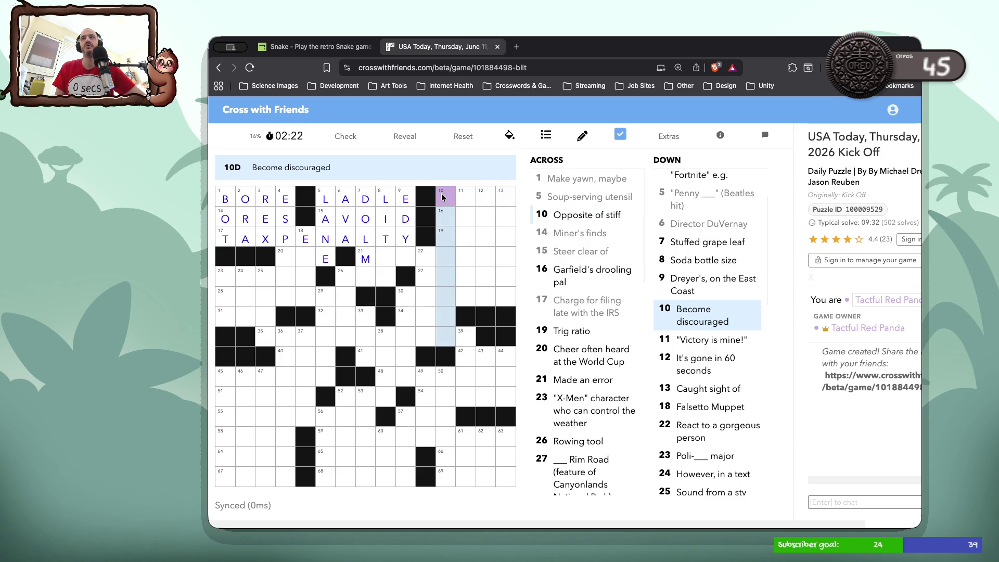
left_click(443, 196)
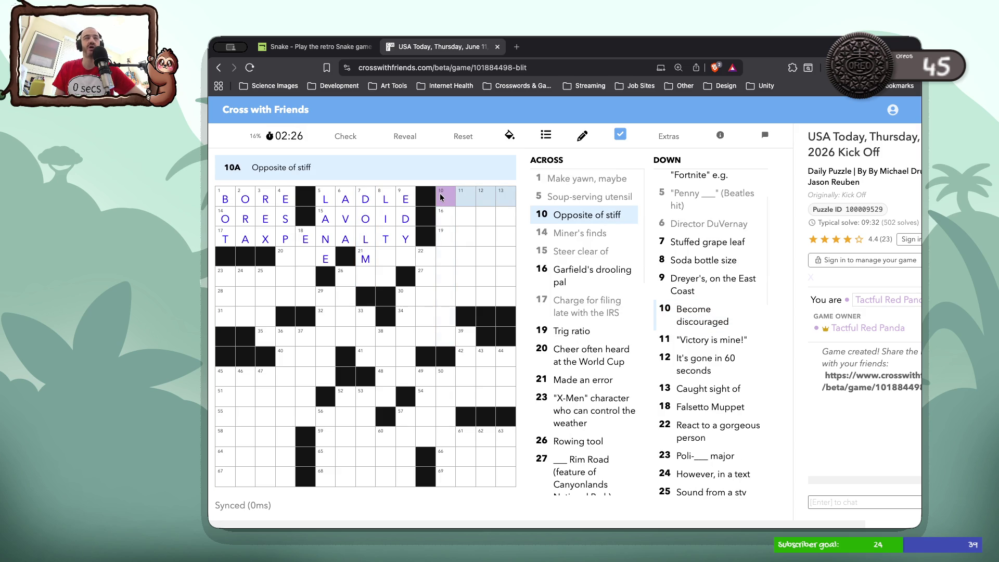
Erase the tentative SO from 10-Across and review the 11, 12 and 13 Down clues.
type("SO")
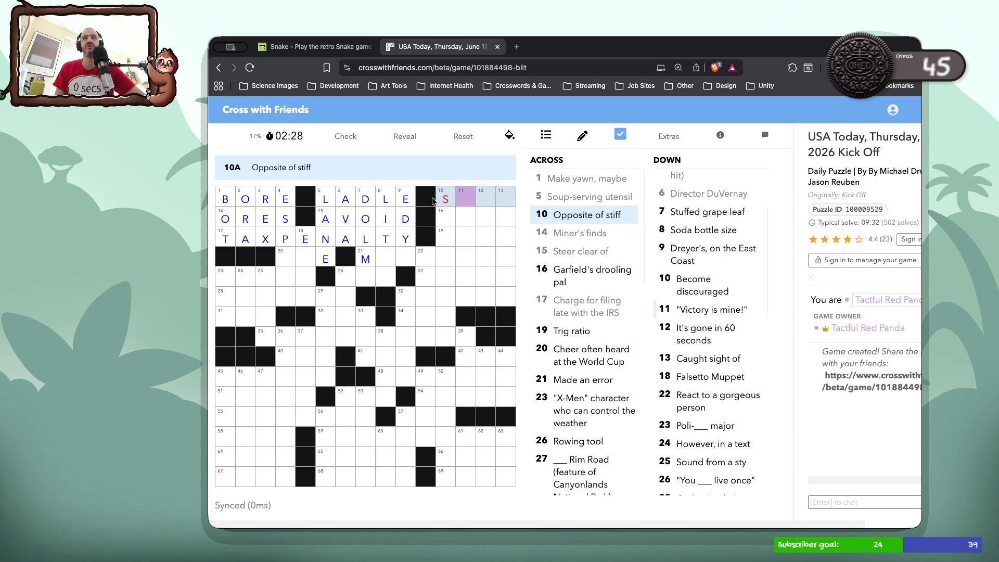
key("BackSpace")
key("BackSpace")
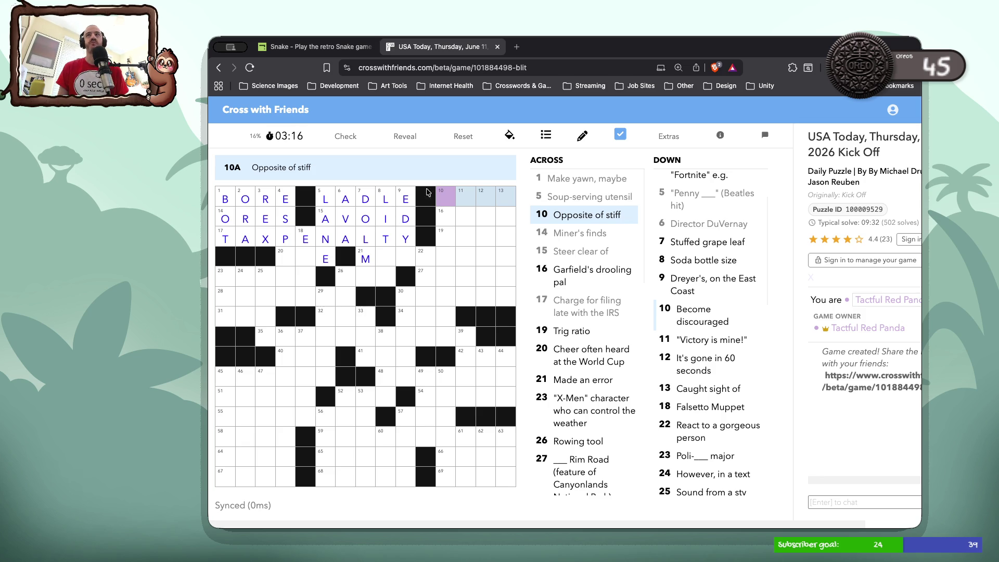
left_click(461, 194)
left_click(462, 194)
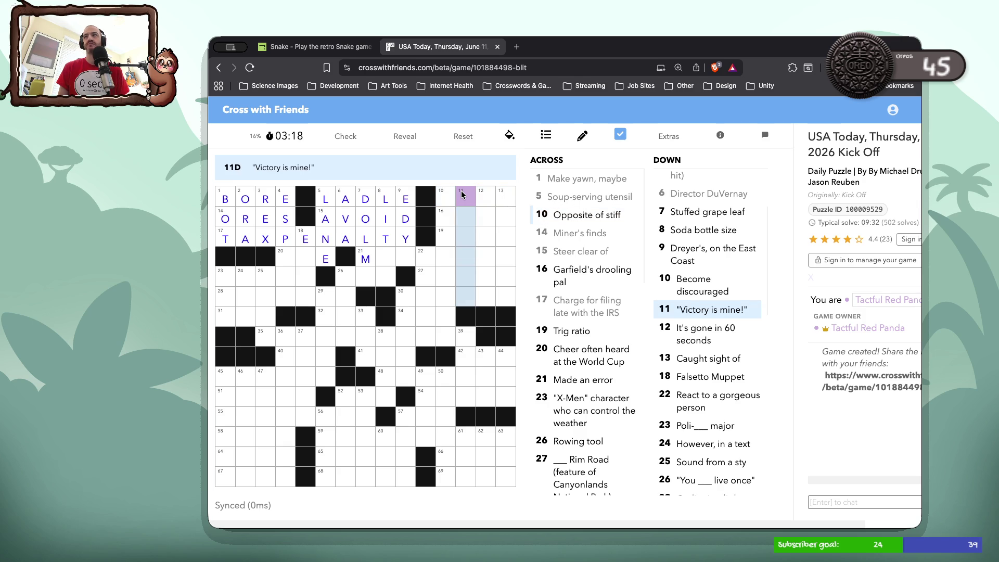
left_click(483, 195)
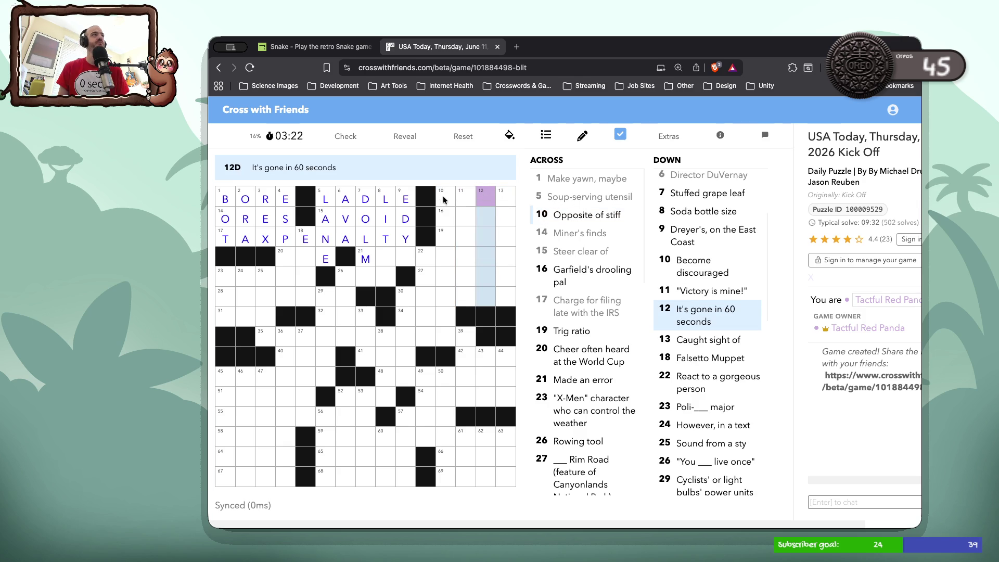
left_click(488, 193)
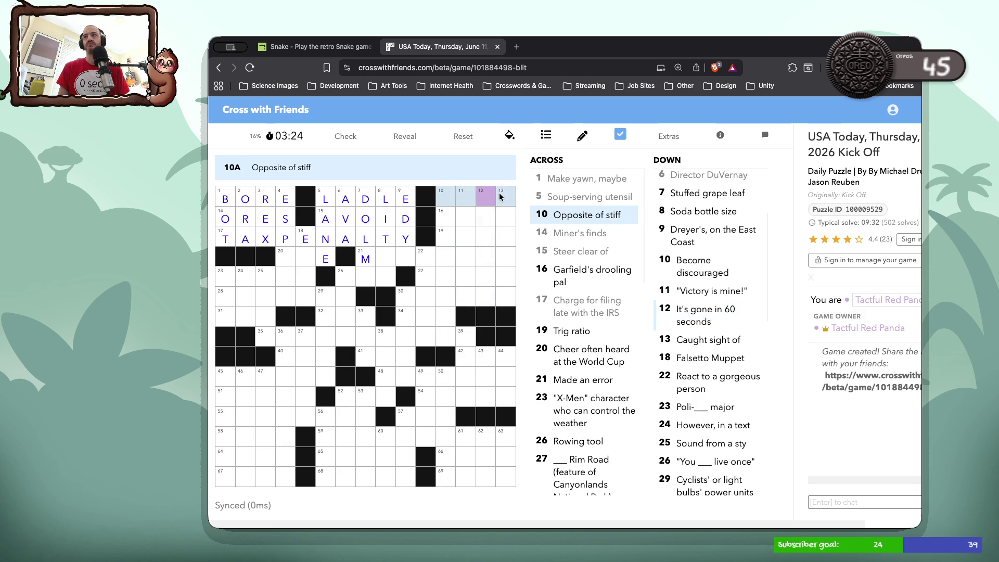
left_click(499, 192)
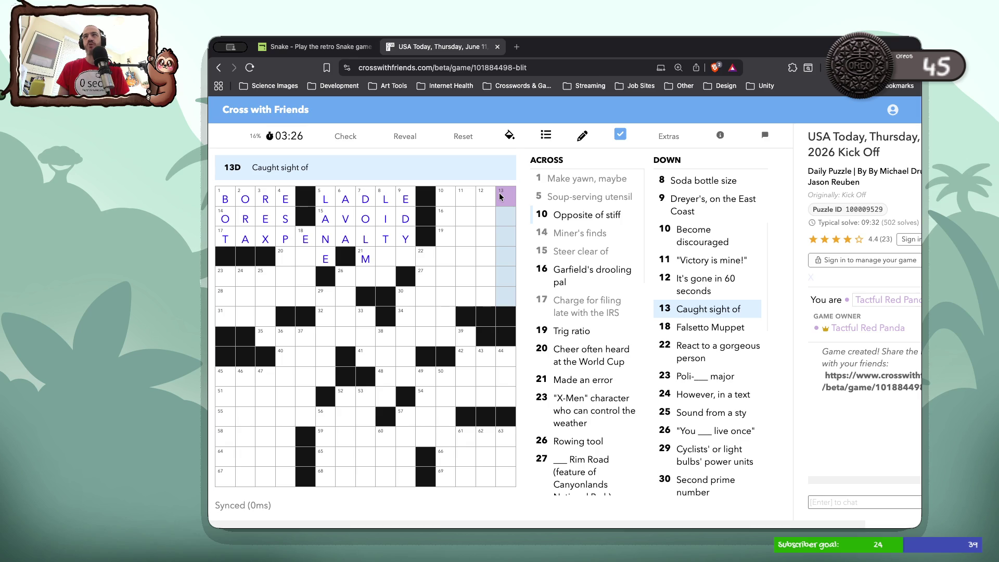
left_click(499, 195)
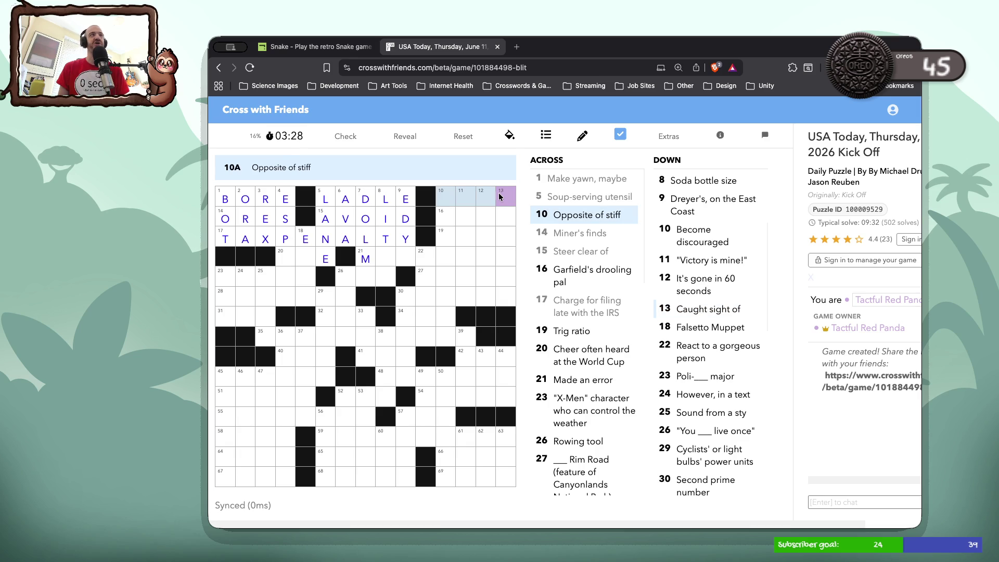
left_click(443, 215)
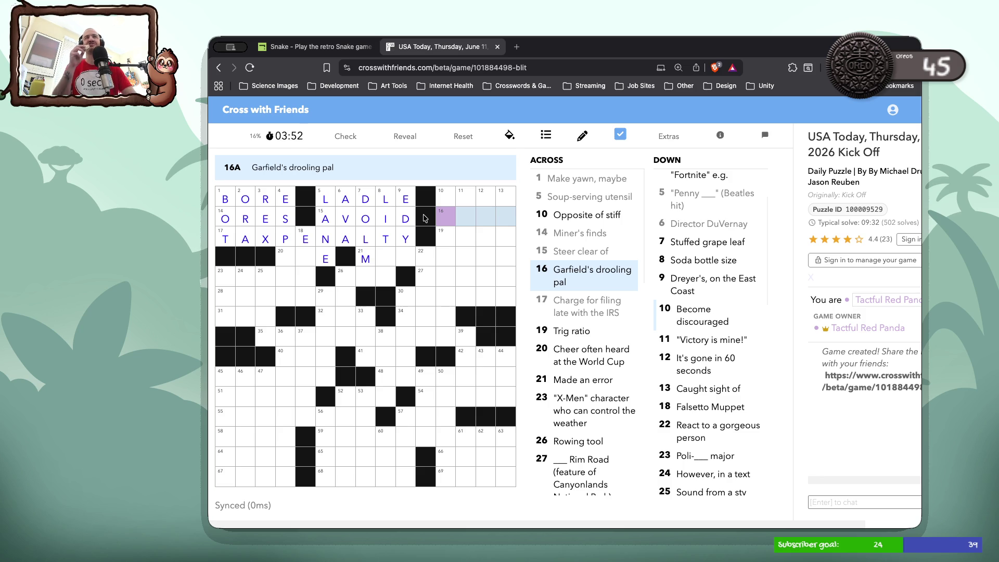
Enter ODIE in 16-Across for Garfield's drooling pal.
type("ODIE")
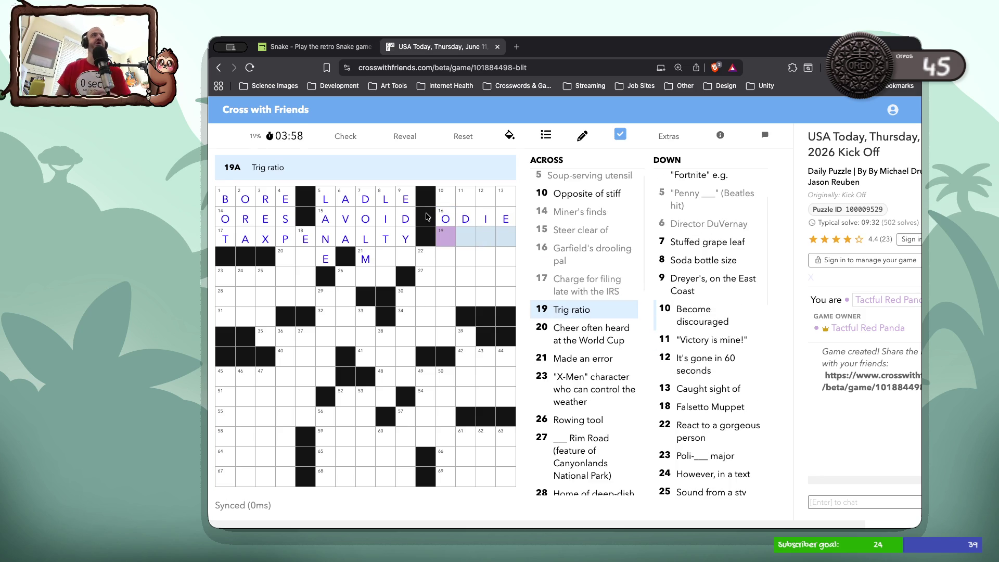
left_click(445, 203)
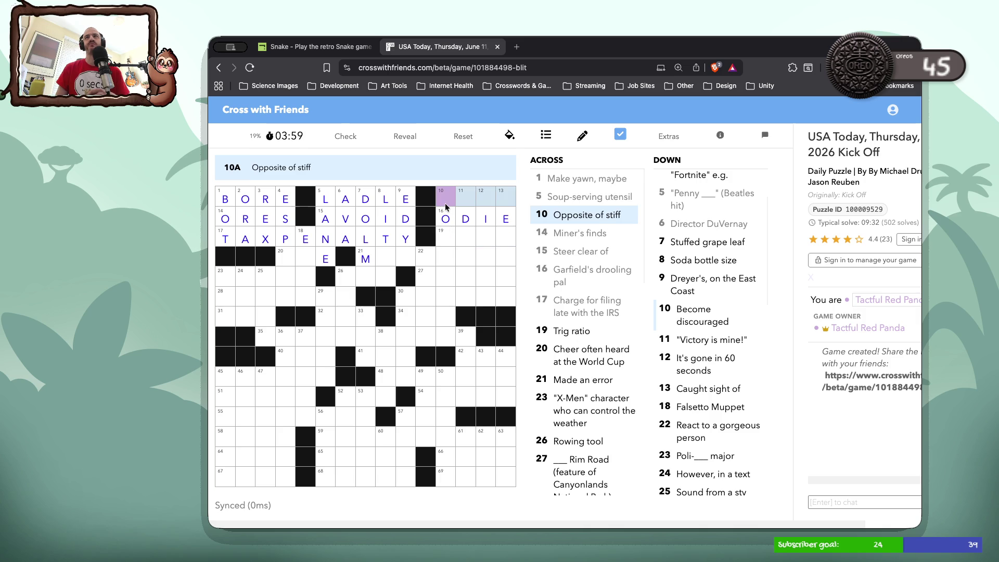
left_click(448, 229)
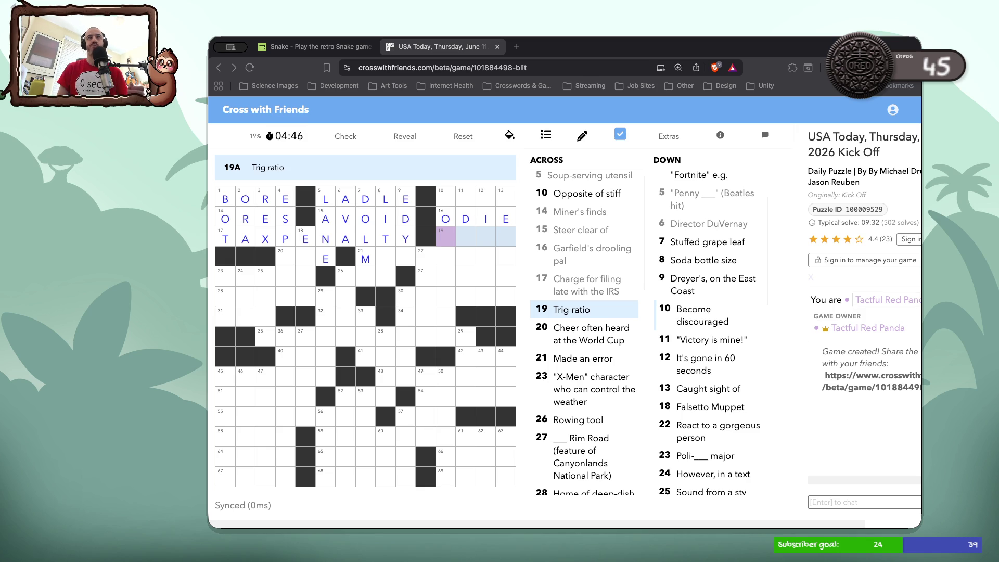
Type OL into 20-Across to complete OLE, the World Cup cheer.
left_click(284, 261)
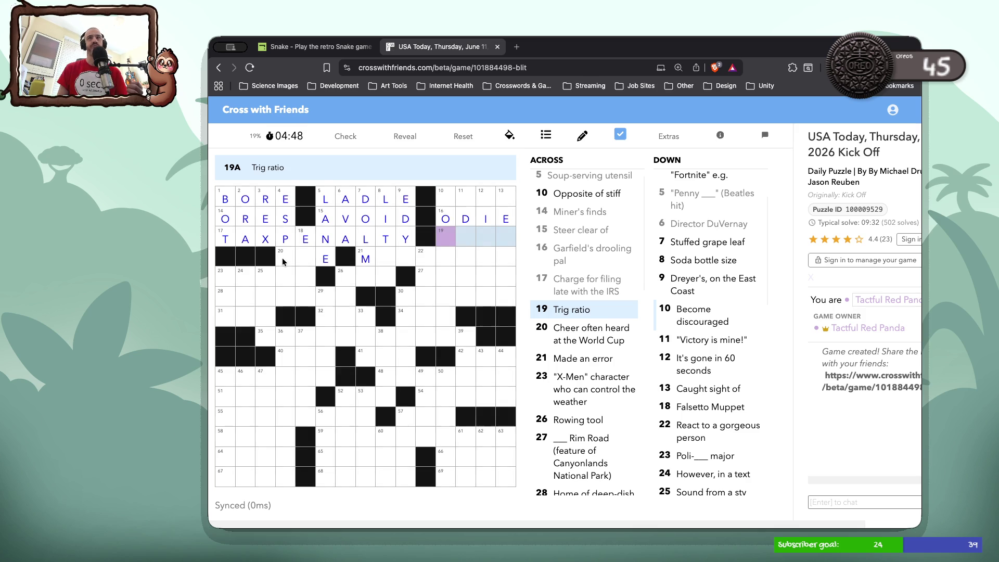
left_click(284, 260)
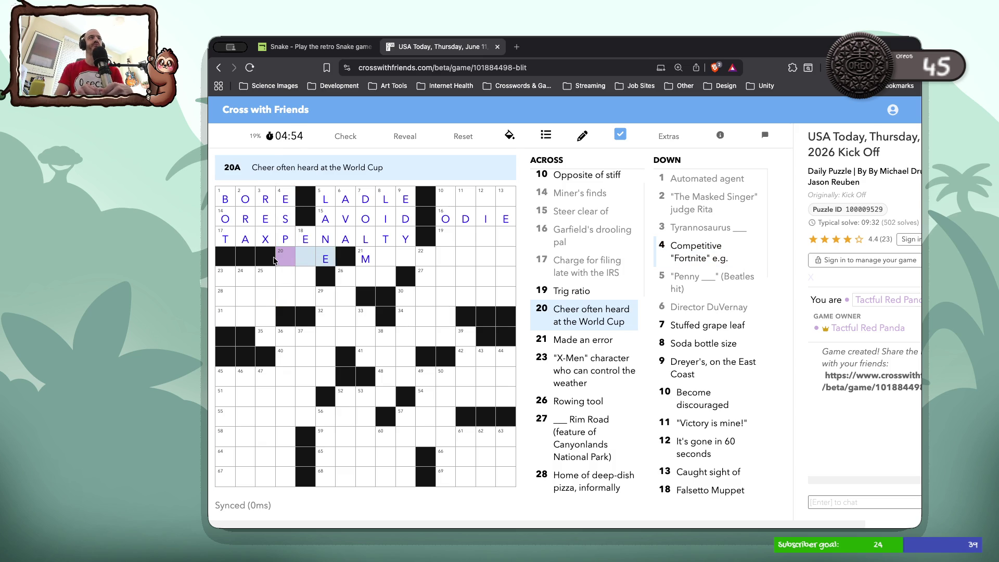
triple_click(285, 259)
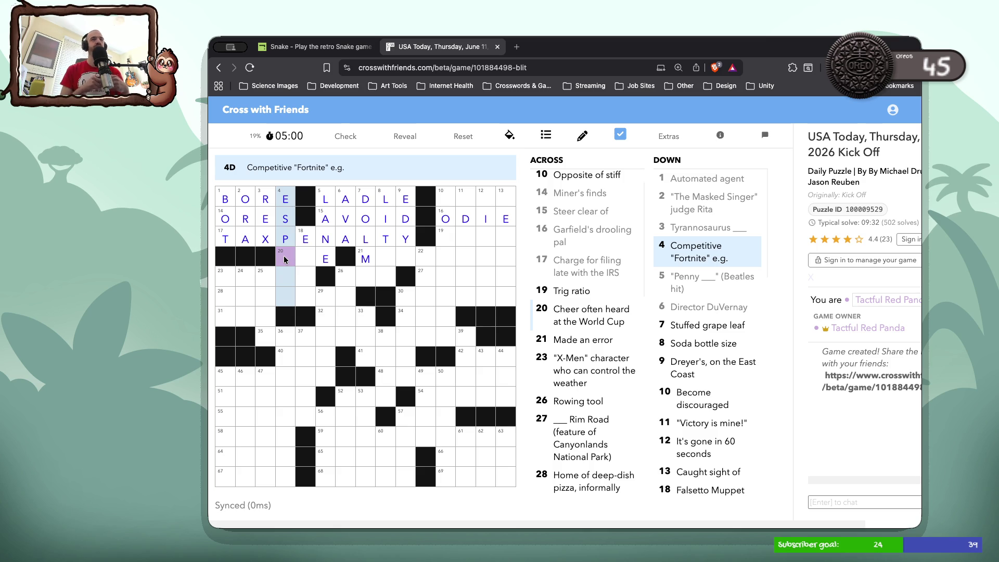
left_click(285, 259)
type("ol")
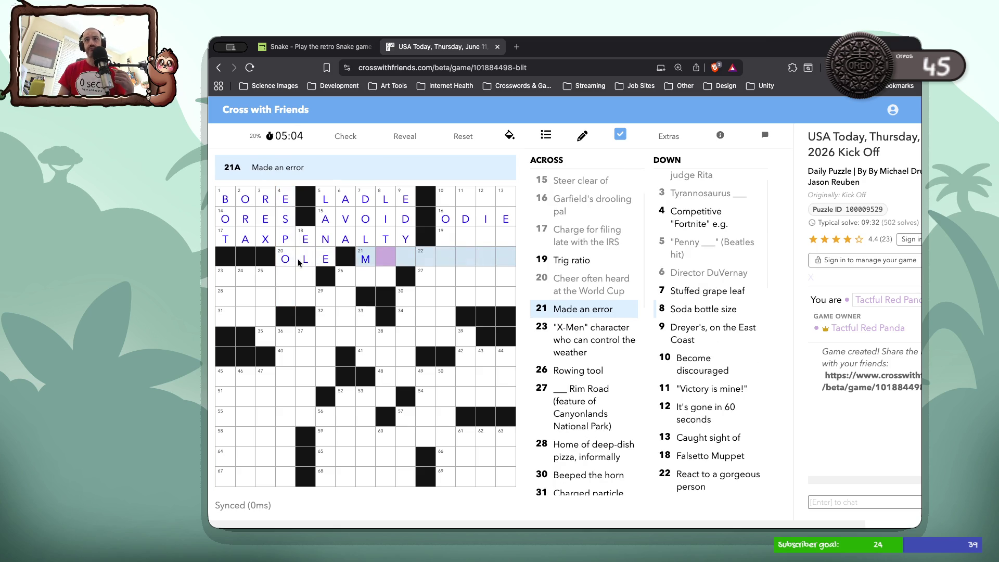
Complete 4-Down as ESPORT with RT and 18-Down as ELMO with MO.
left_click(283, 276)
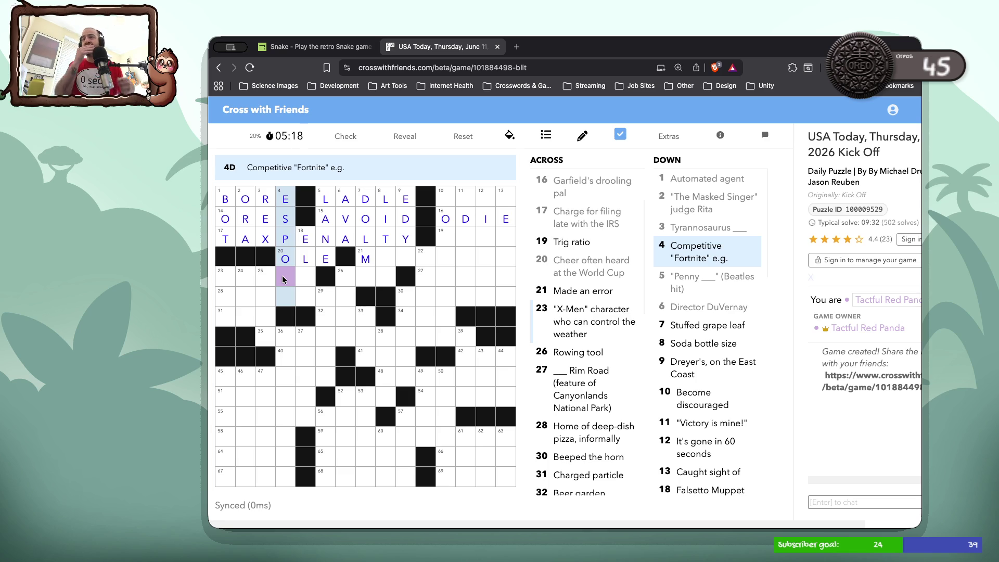
left_click(301, 279)
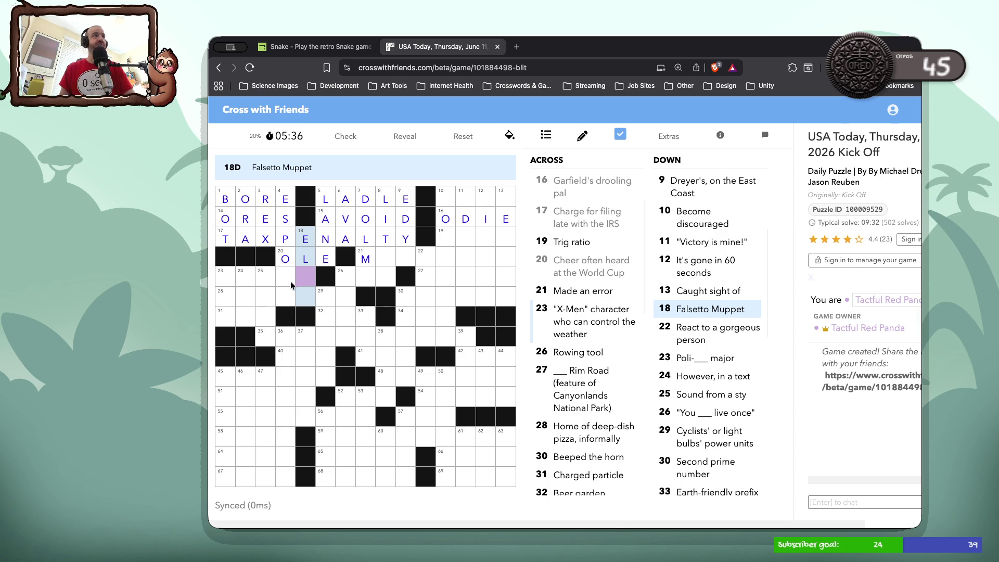
left_click(285, 278)
type("RT")
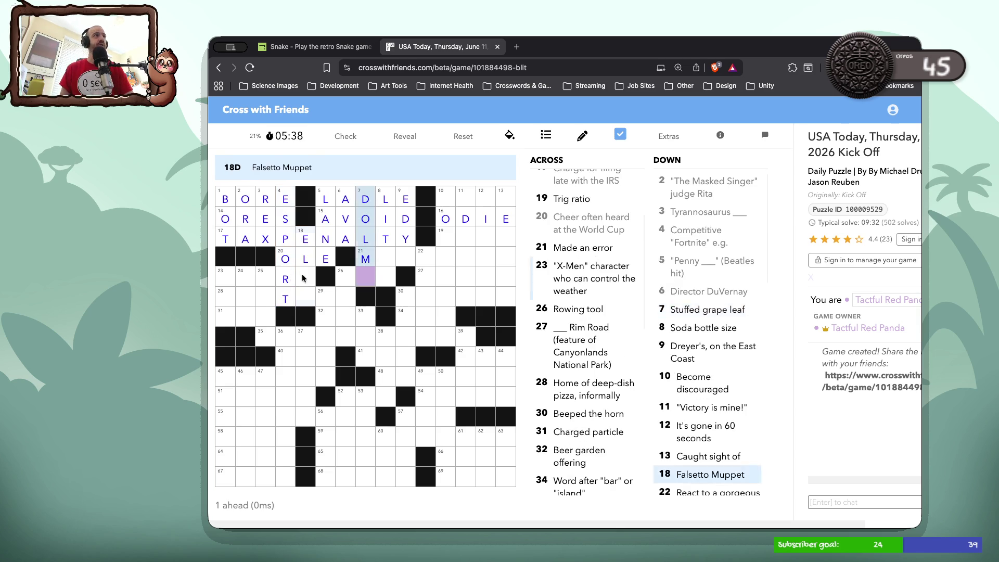
left_click(301, 276)
type("MO")
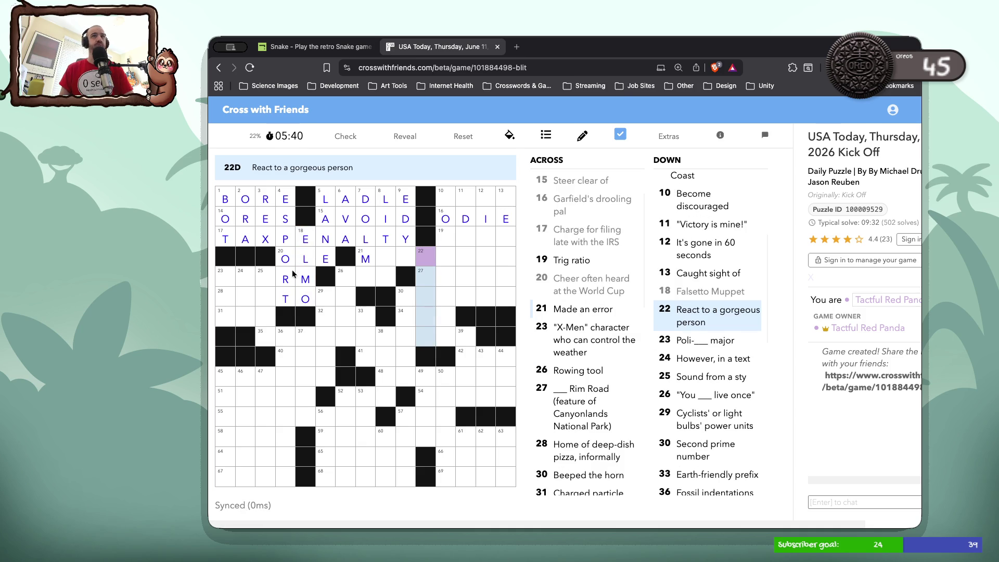
left_click(233, 281)
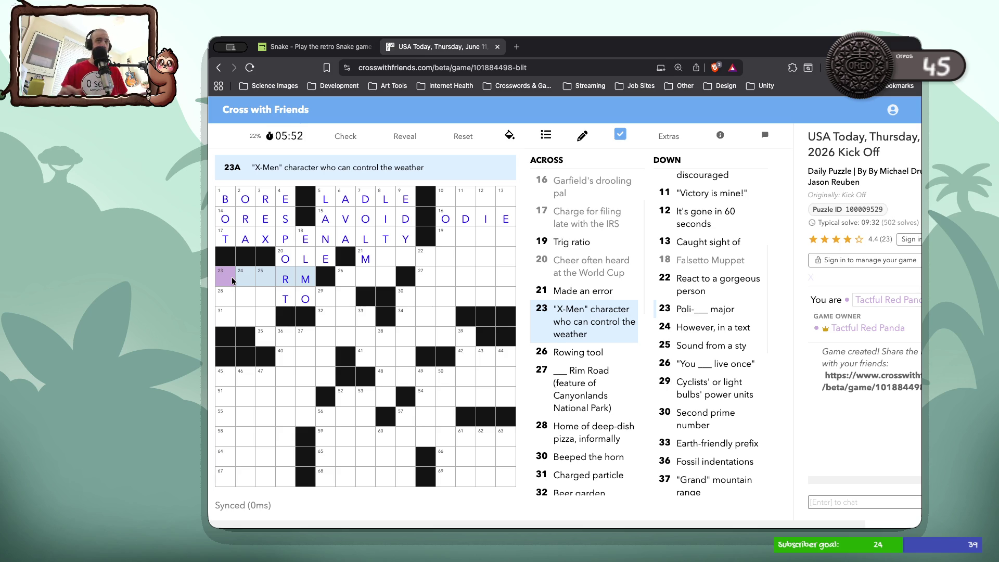
Complete 23-Across as STORM and fill 26-Across with OAR.
type("STO")
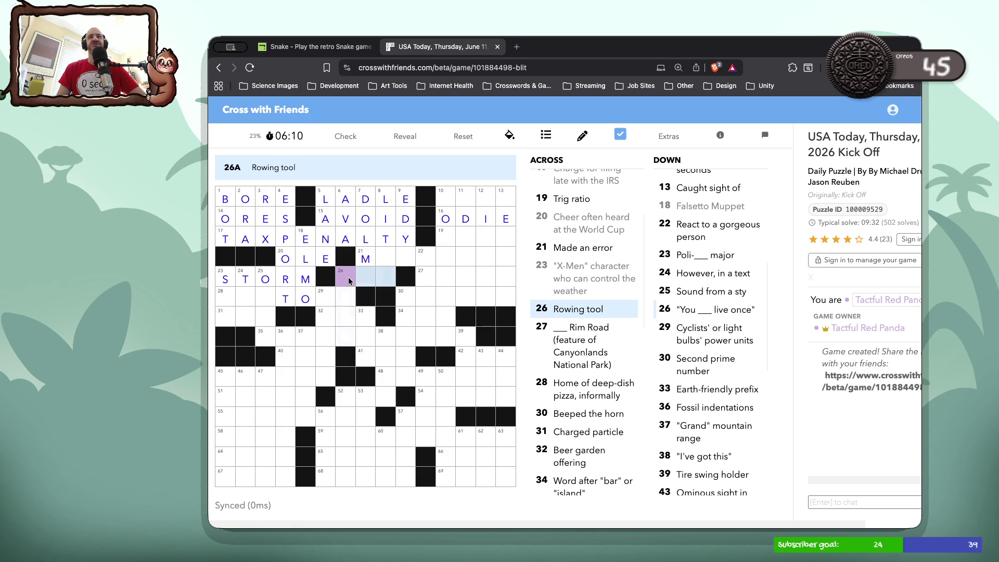
type("OAR")
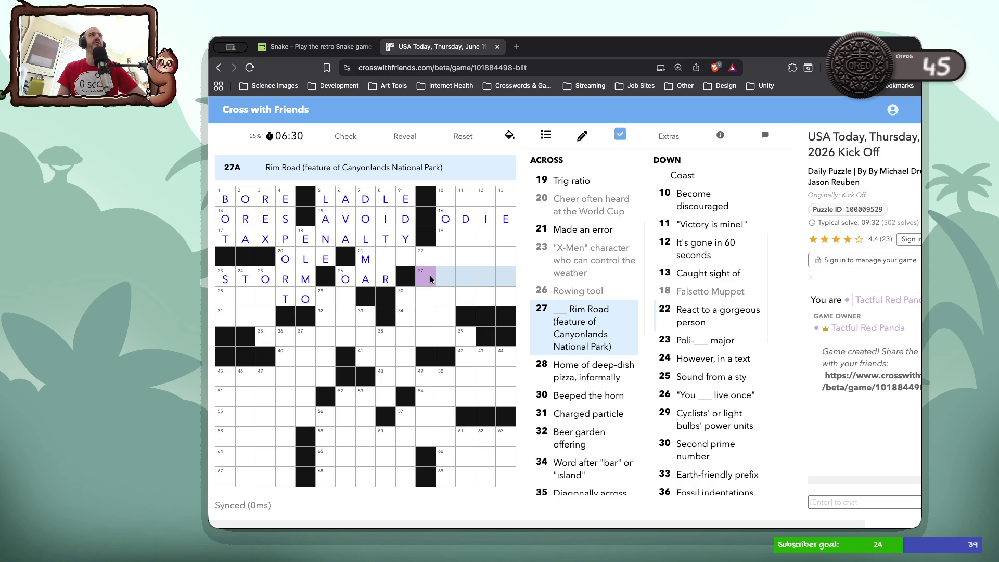
left_click(430, 276)
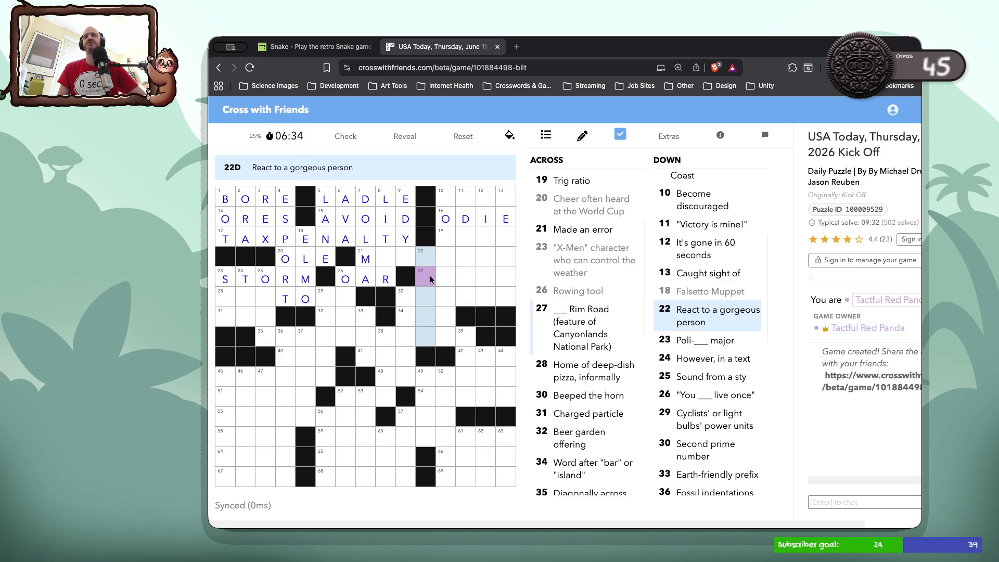
Put a D in the top square of 22-Down, erasing the stray D from square 27.
left_click(430, 279)
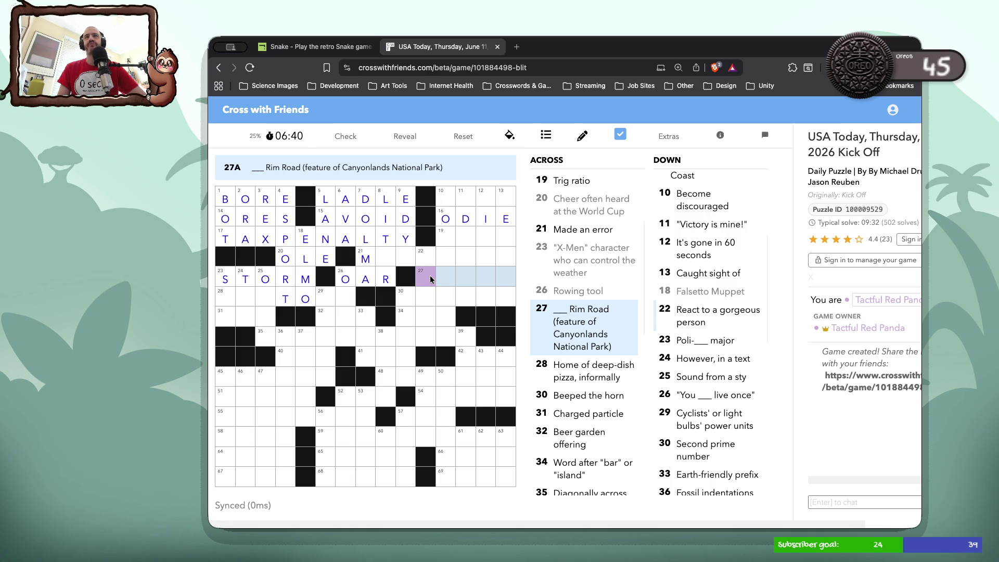
type("D")
left_click(429, 278)
left_click(428, 279)
key("BackSpace")
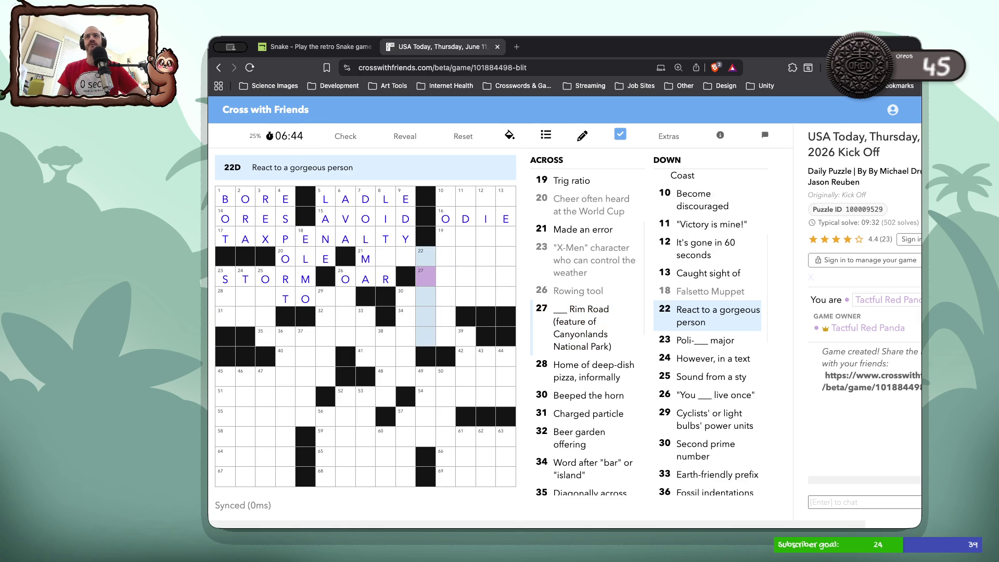
type("R")
left_click(419, 257)
type("D")
Look over the 27-Across, 28-Across and 23-Down clues before returning to square 22.
left_click(422, 276)
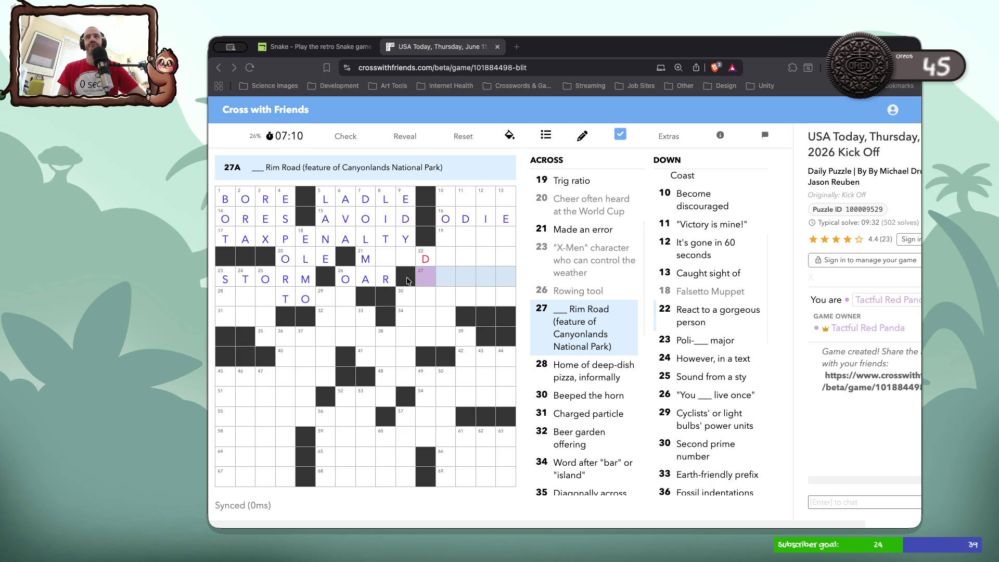
key("Tab")
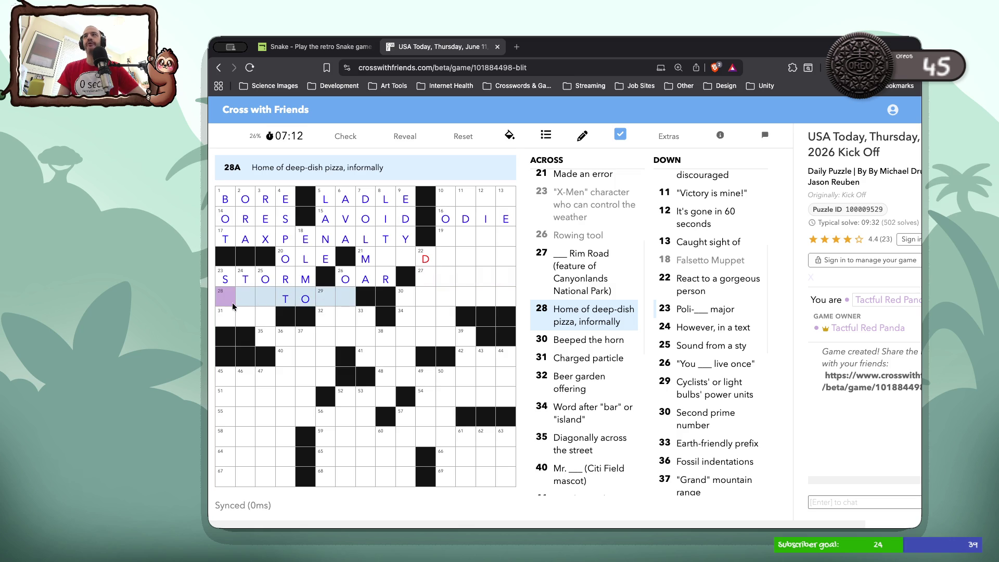
left_click(227, 302)
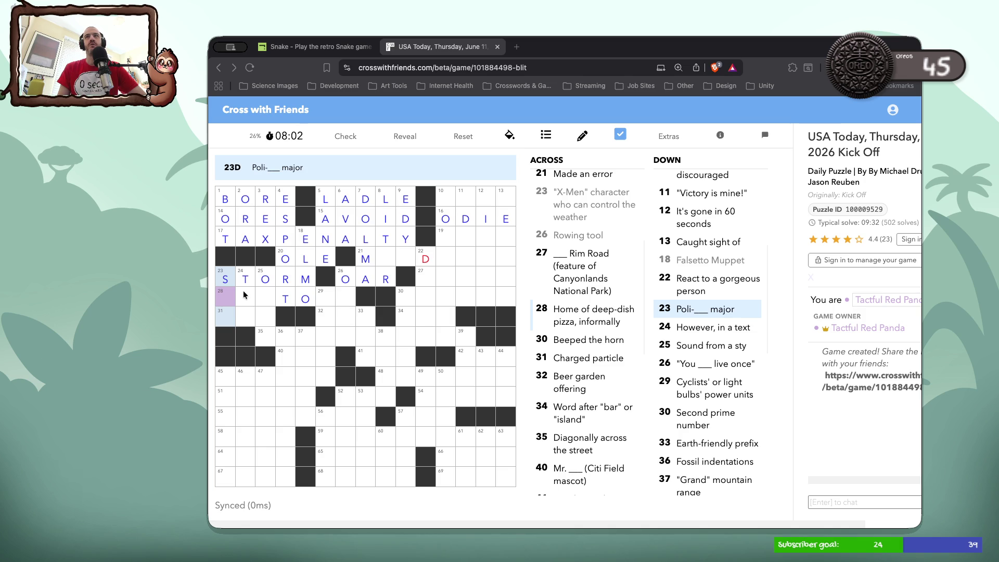
left_click(423, 248)
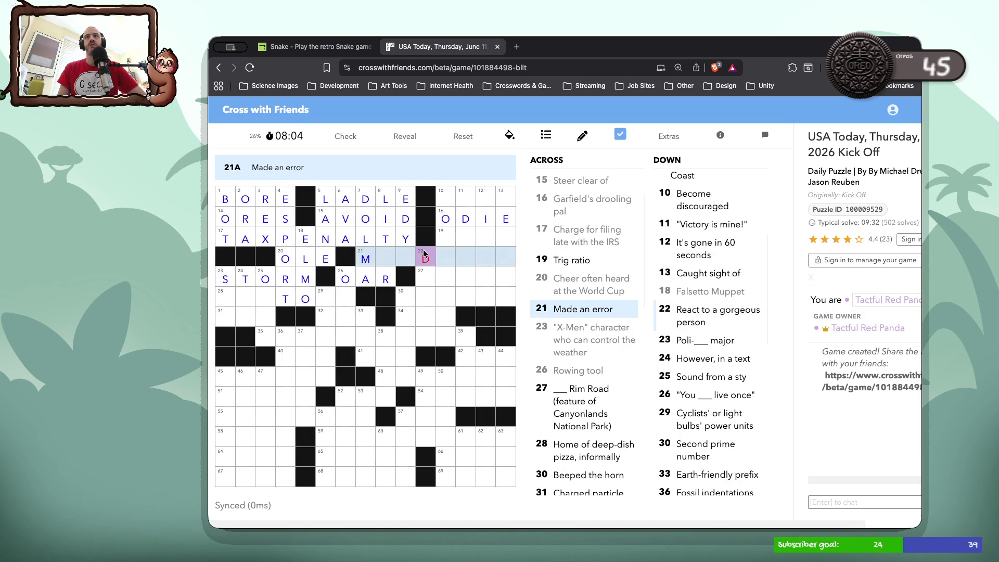
Replace the D atop 22-Down with S, removing the extra TA letters.
left_click(423, 249)
type("sta")
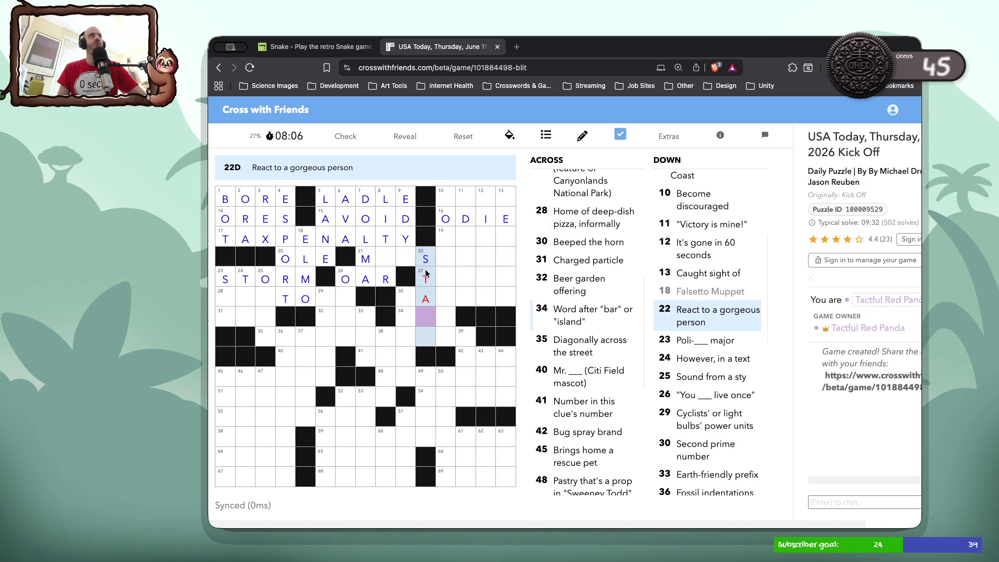
key("BackSpace")
key("BackSpace")
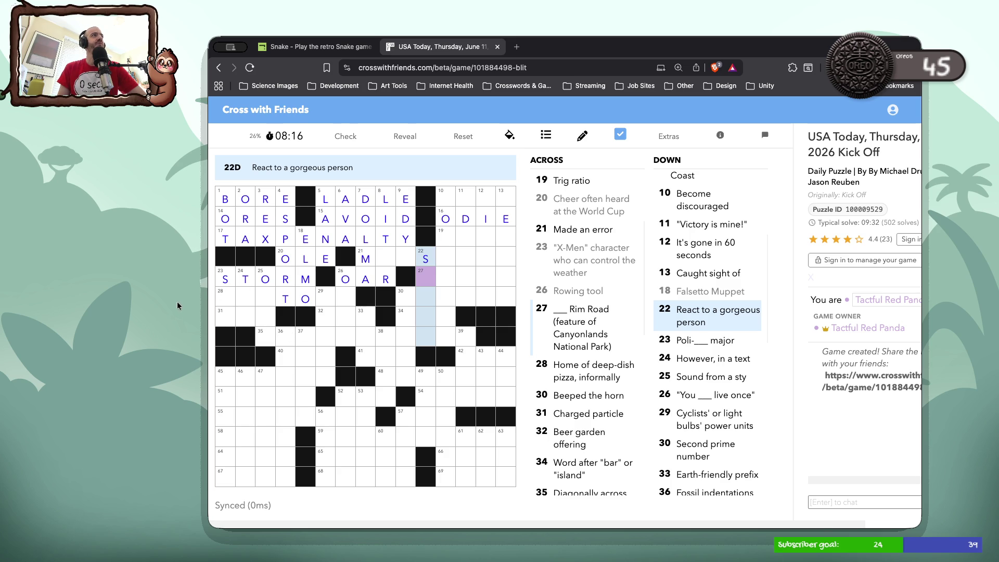
Compare the 23-Down and 28-Across clues at the square below the S.
left_click(222, 299)
left_click(223, 299)
left_click(222, 298)
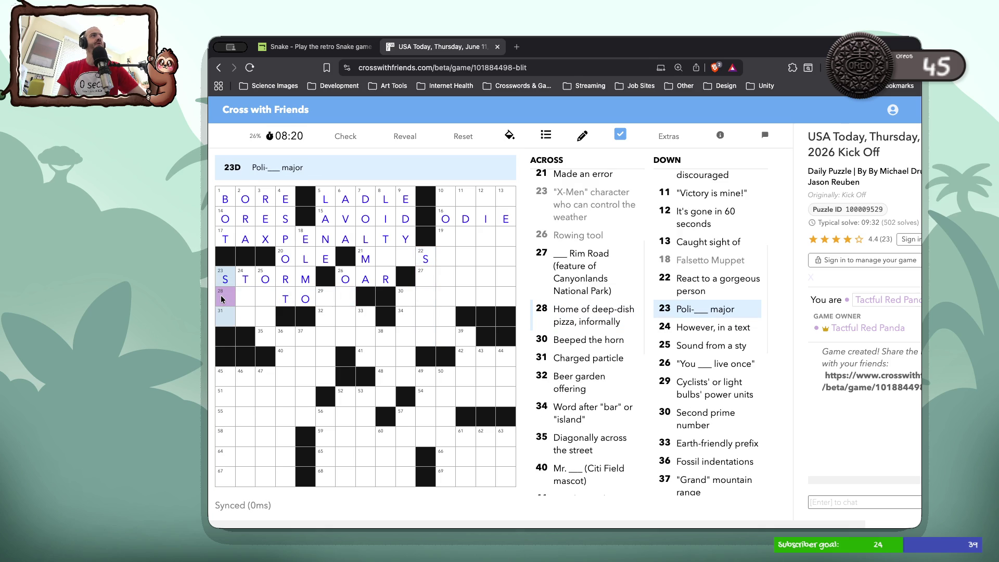
left_click(222, 298)
left_click(222, 299)
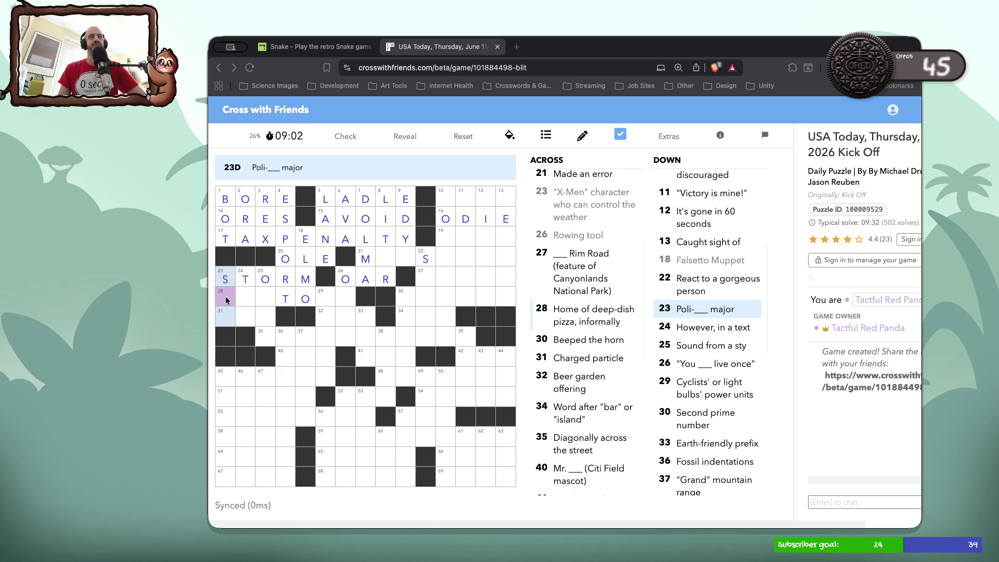
Complete 23 Down as SCI and correct 28 Across to CHITOWN.
type("ci")
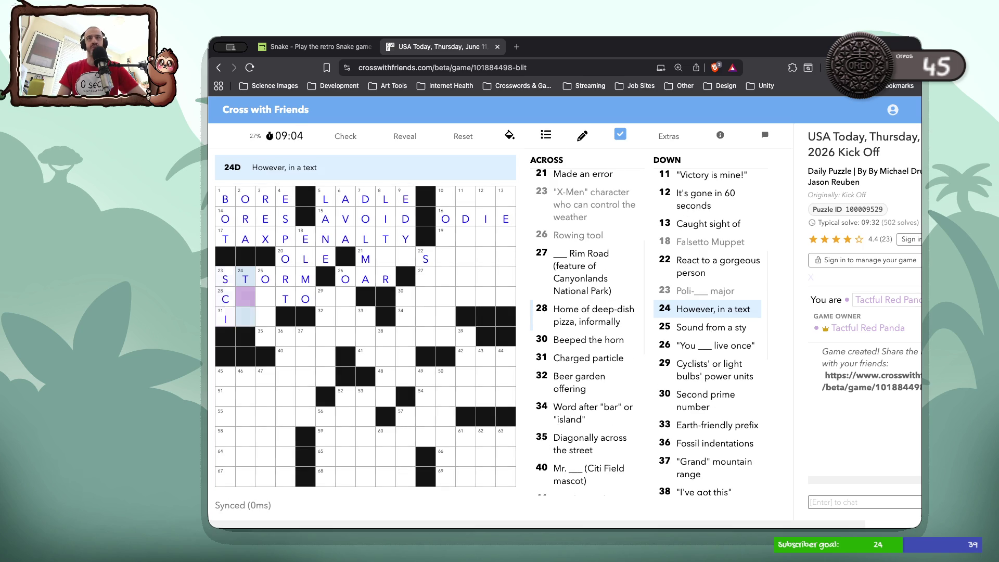
double_click(227, 291)
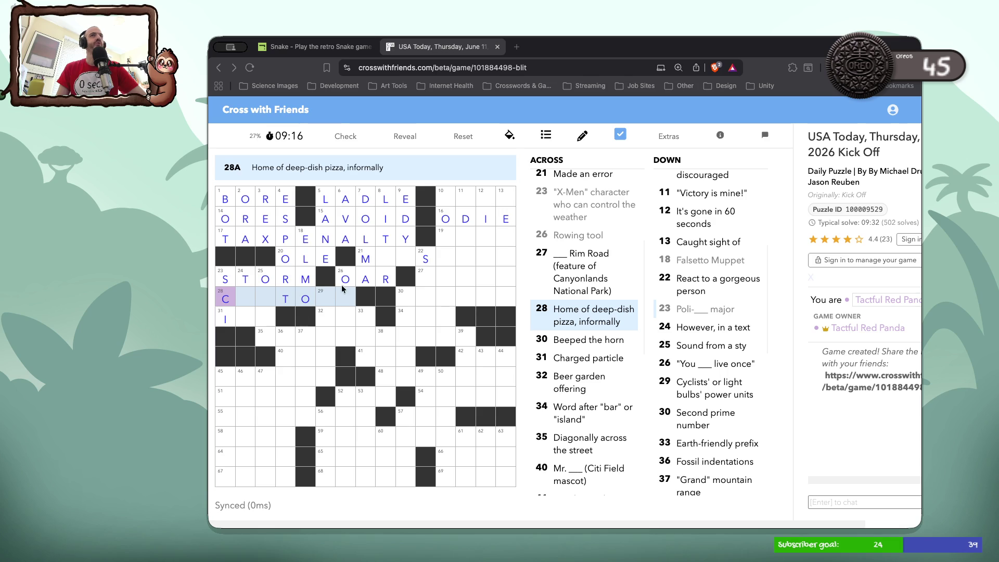
left_click(248, 302)
type("jo")
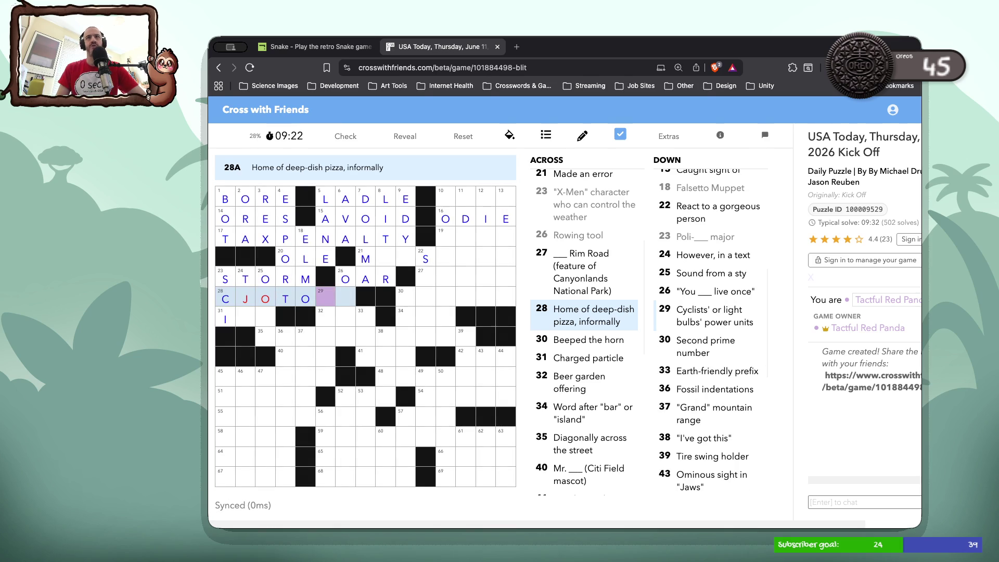
key("Left")
key("Left")
key("Left")
key("Left")
type("h")
key("BackSpace")
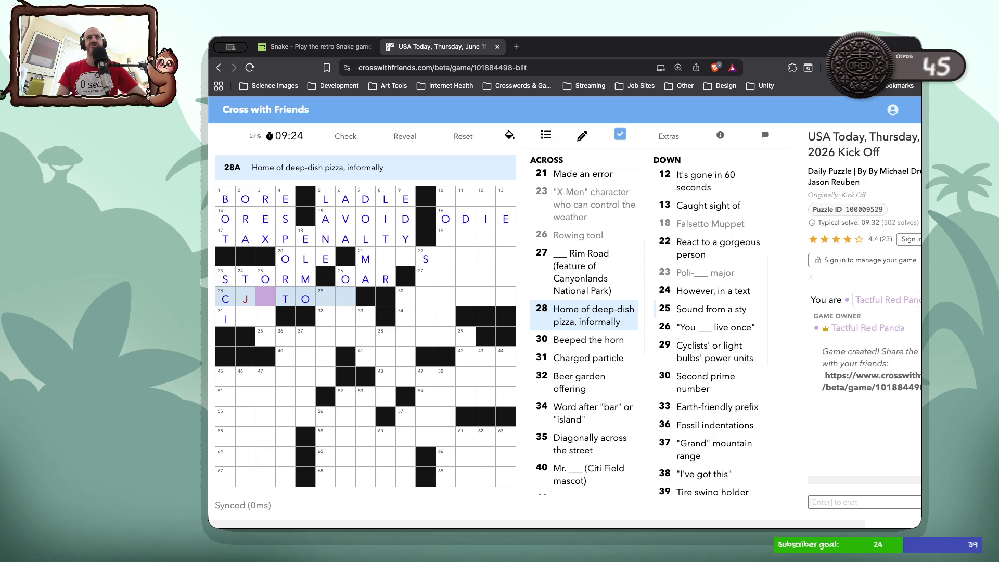
type("iwn")
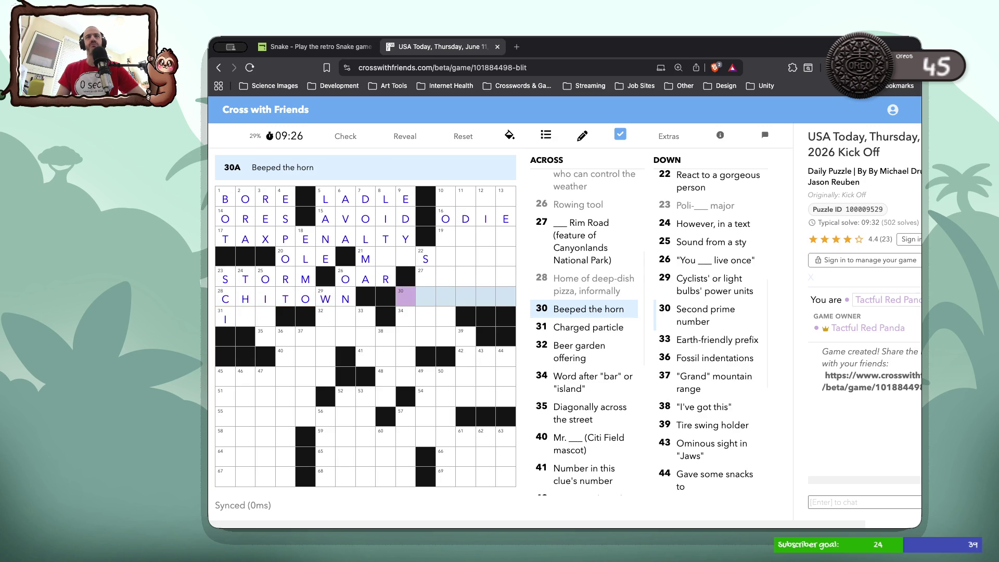
Add ON after the I so 31 Across reads ION.
left_click(243, 315)
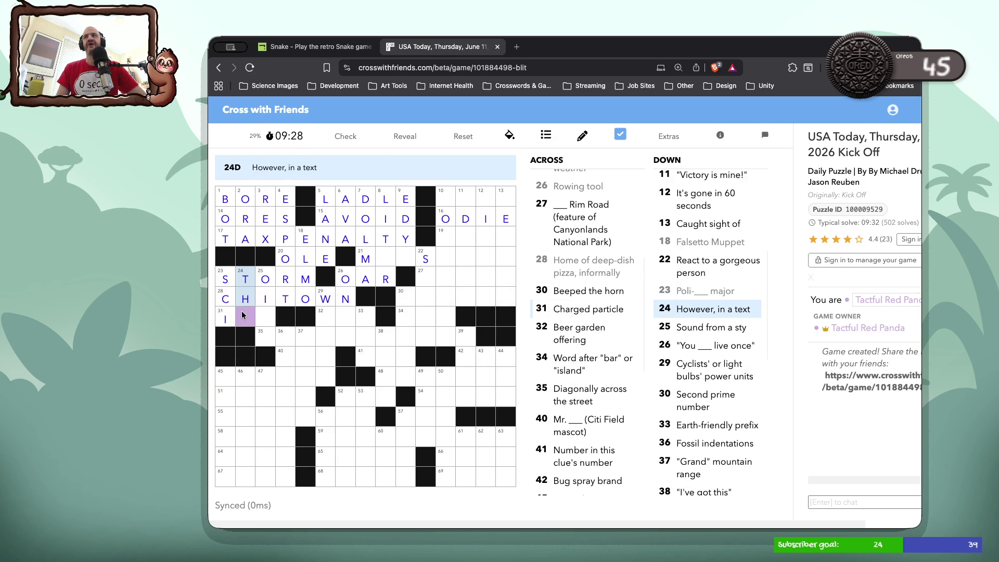
left_click(267, 321)
left_click(236, 321)
left_click(237, 321)
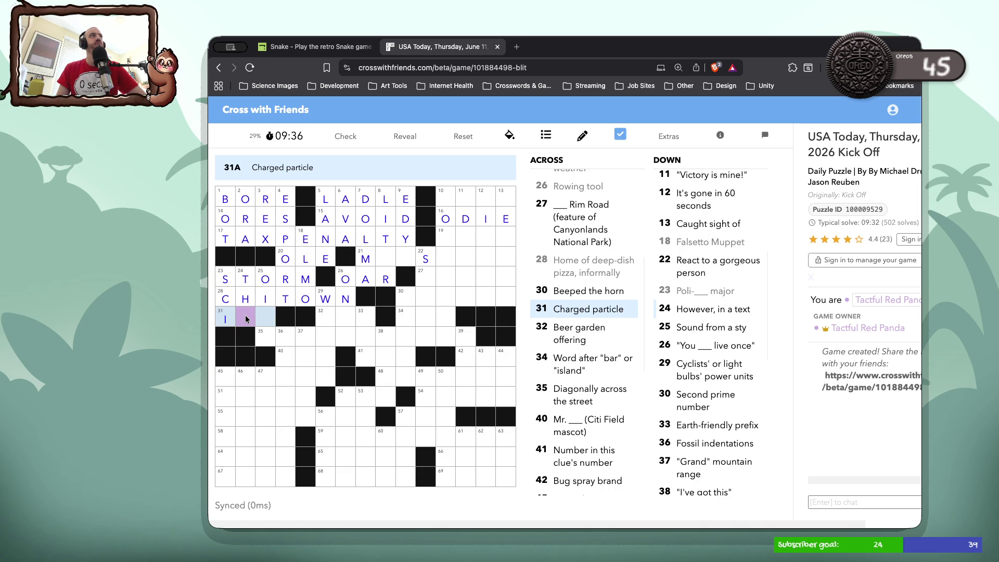
type("ON")
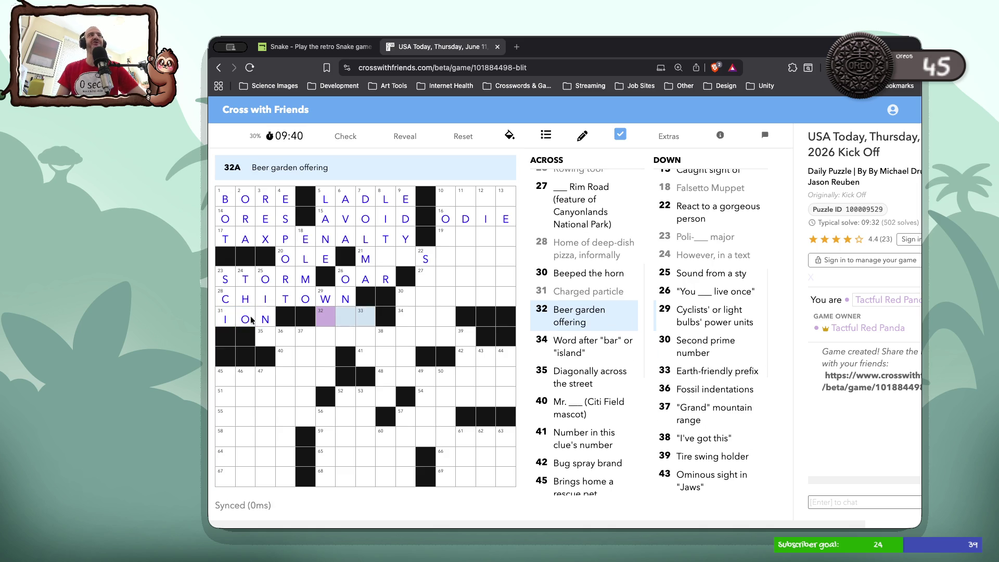
Enter K in 25 Down and complete 29 Down as WATTS.
left_click(272, 340)
left_click(272, 339)
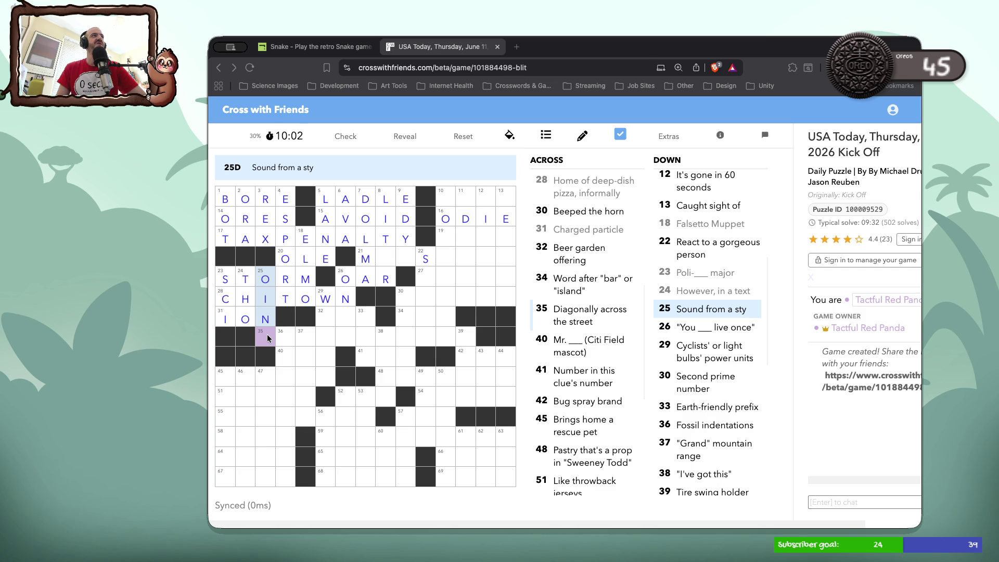
type("k")
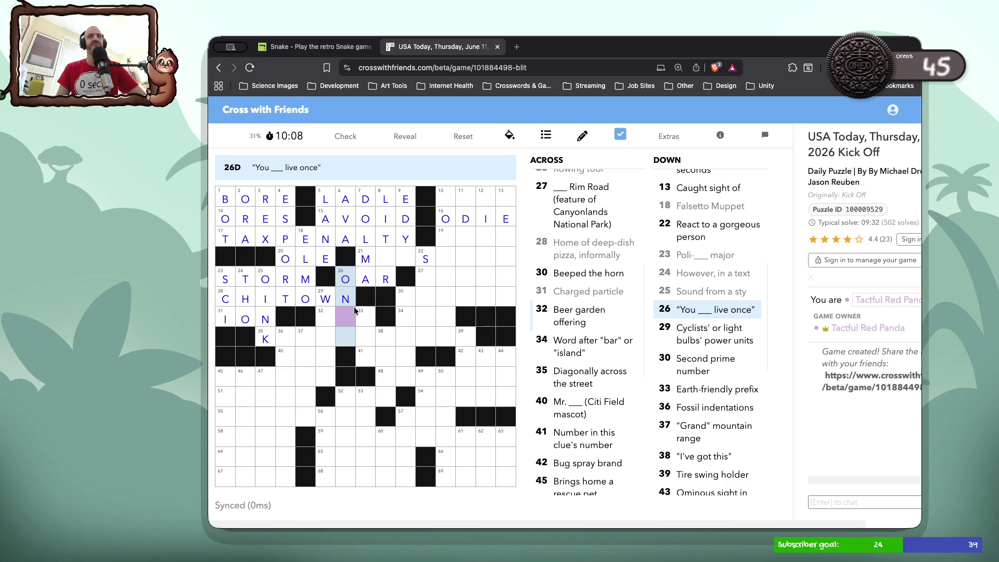
left_click(326, 318)
left_click(327, 318)
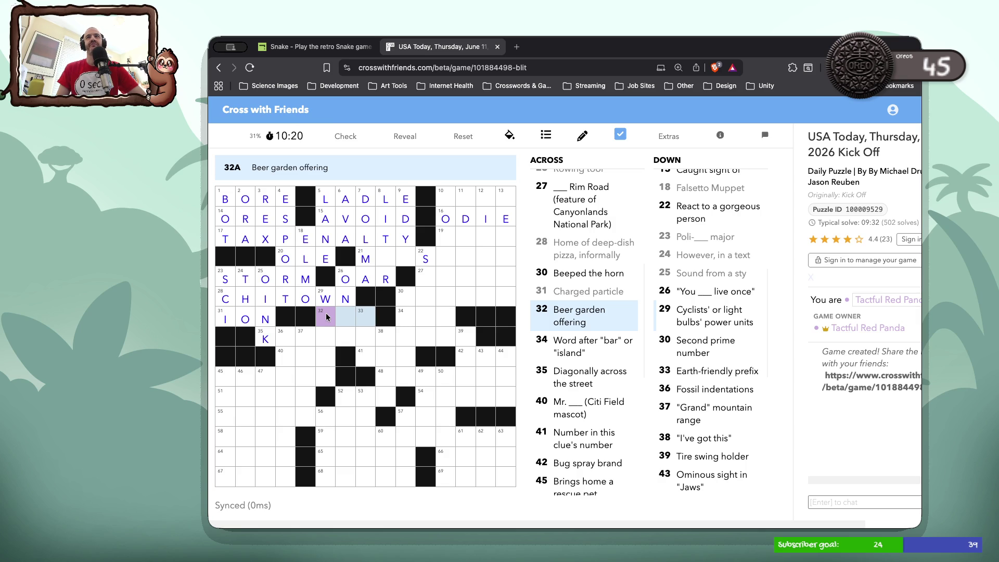
left_click(326, 313)
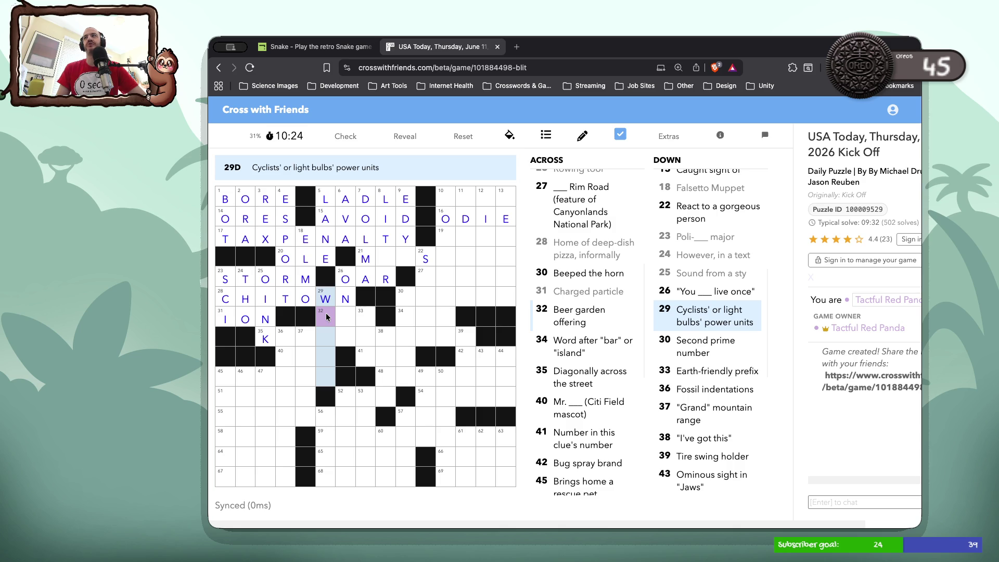
left_click(327, 317)
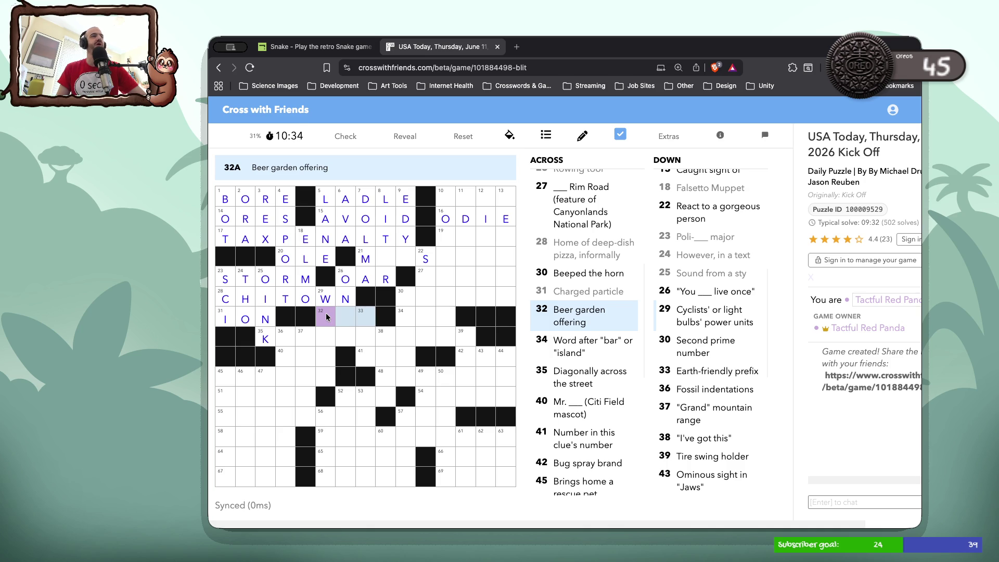
left_click(326, 313)
type("atts")
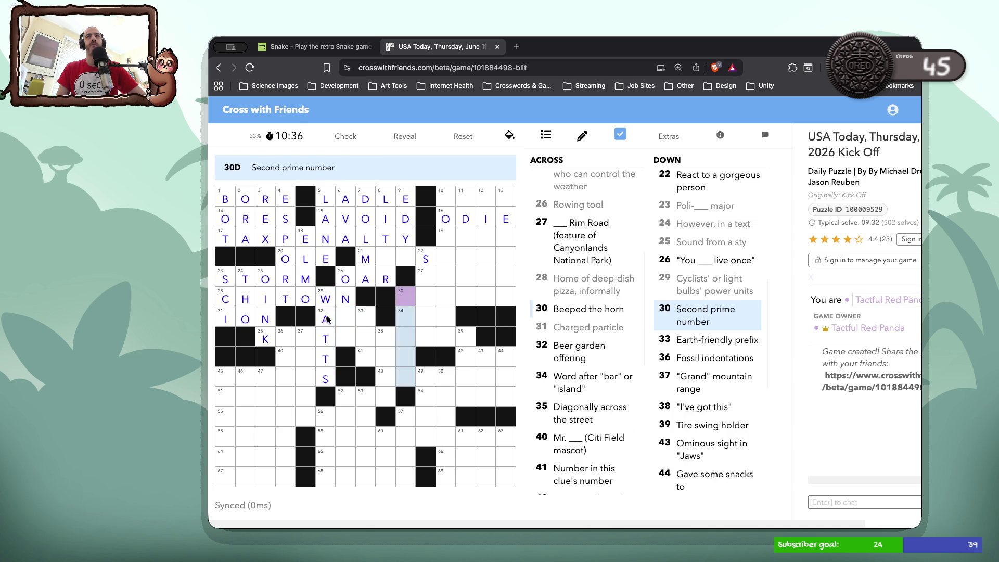
left_click(327, 320)
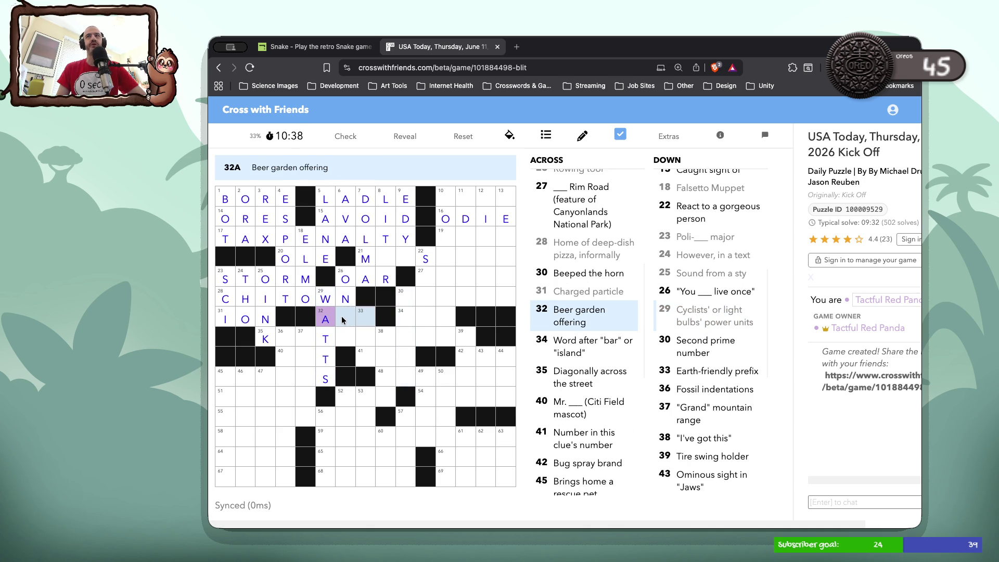
Add LY to 26 Down beside the A.
double_click(348, 319)
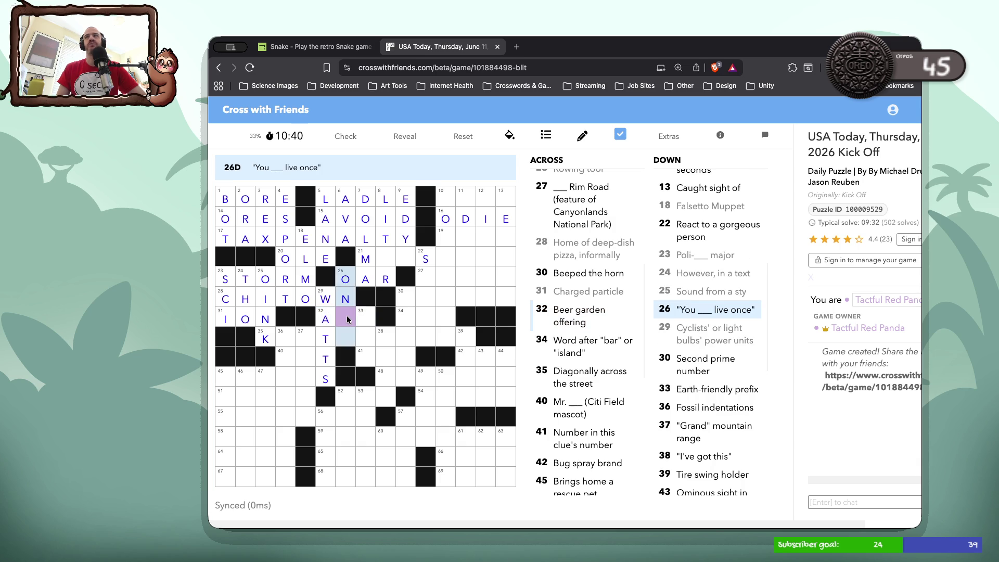
left_click(349, 320)
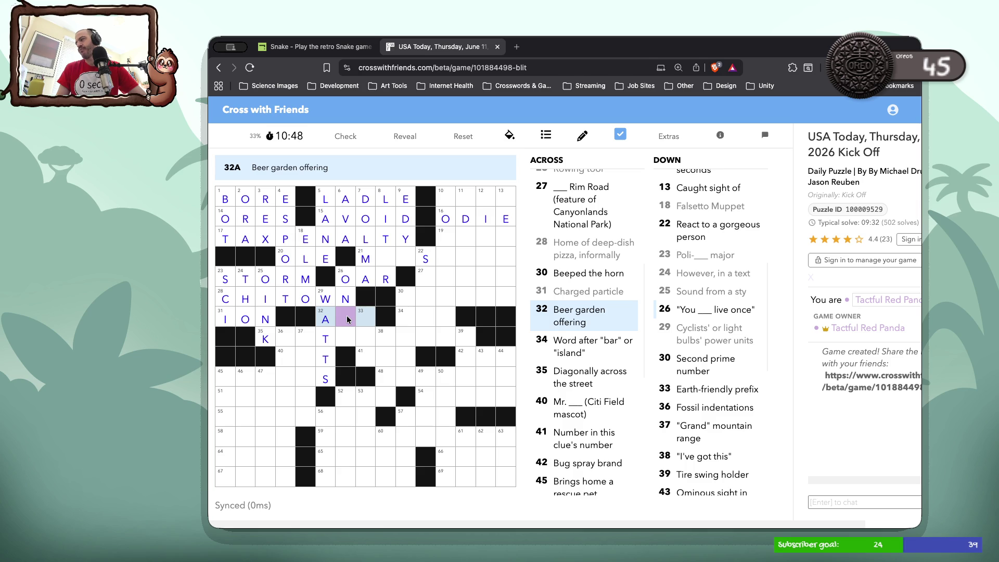
left_click(347, 320)
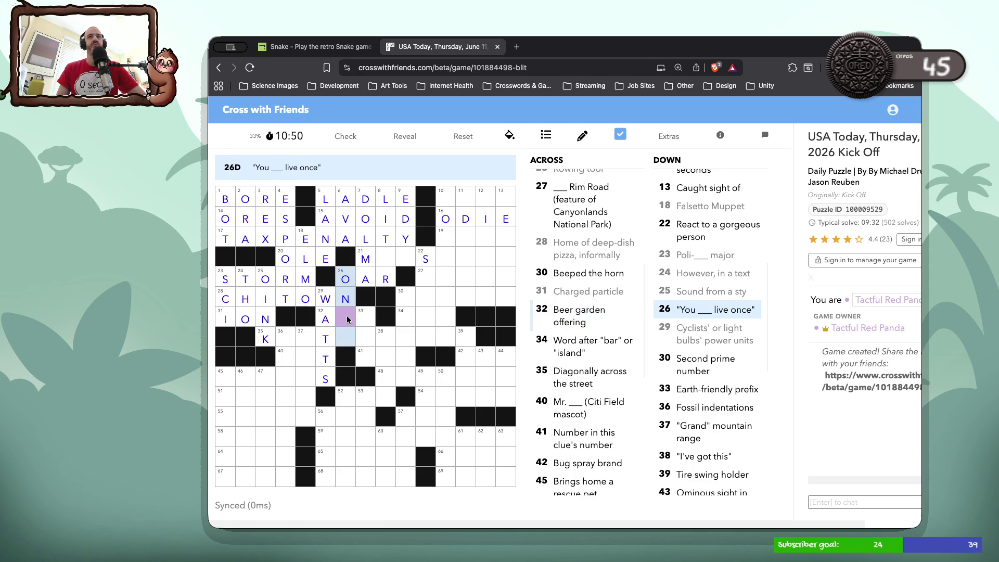
type("LY")
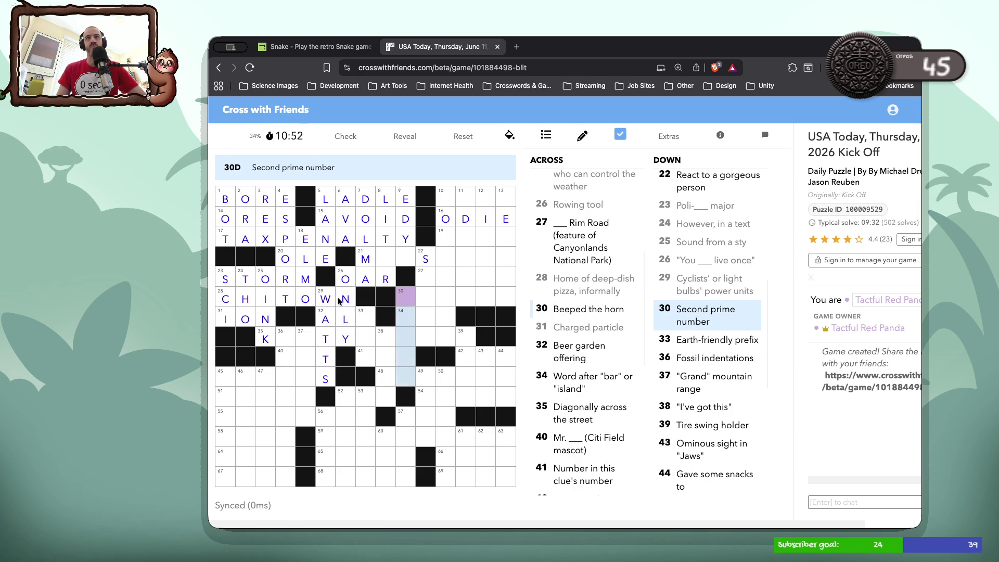
Put E in cell 33 so 32 Across reads ALE.
left_click(363, 321)
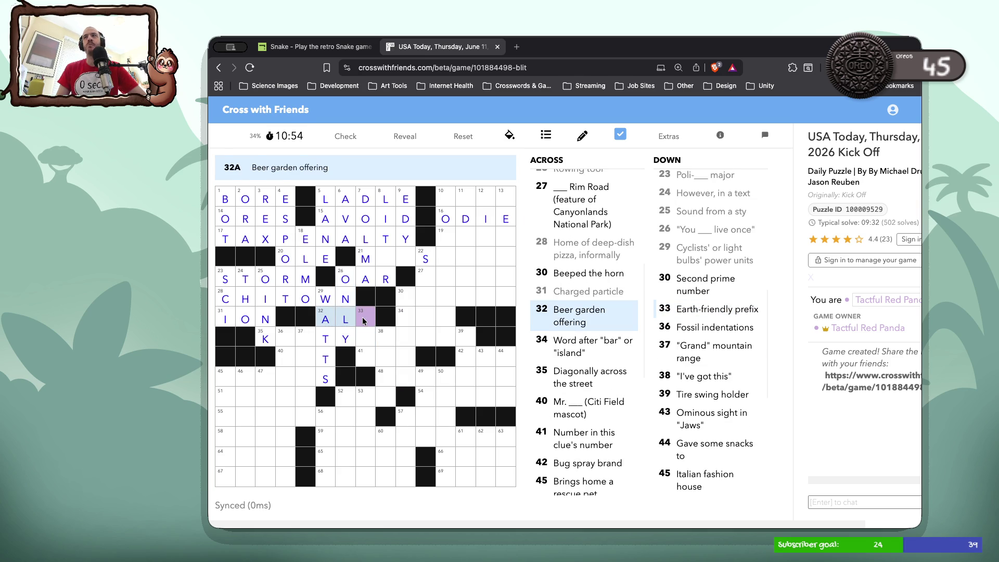
left_click(363, 321)
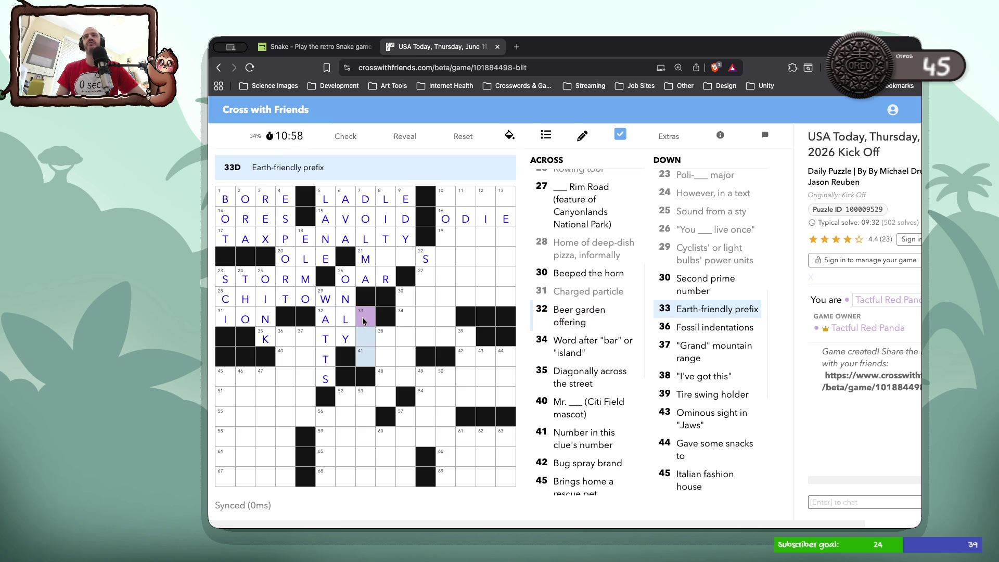
left_click(364, 321)
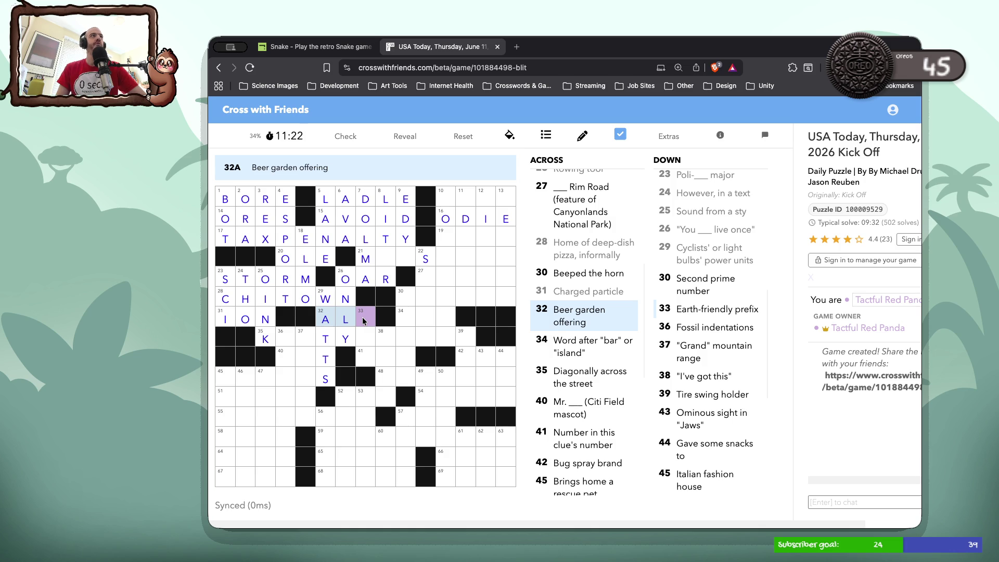
left_click(364, 322)
left_click(363, 321)
type("E")
left_click(366, 333)
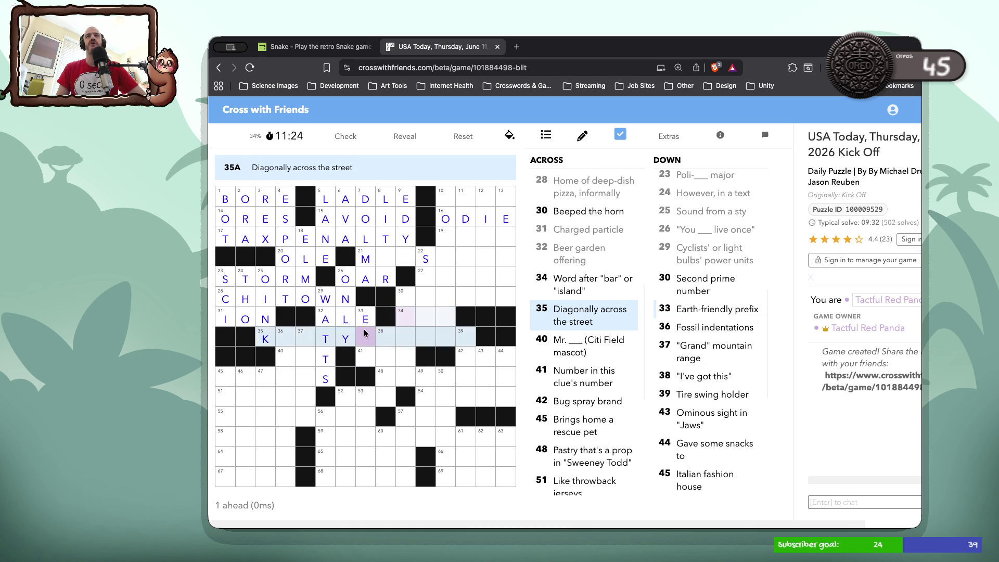
left_click(366, 334)
left_click(366, 334)
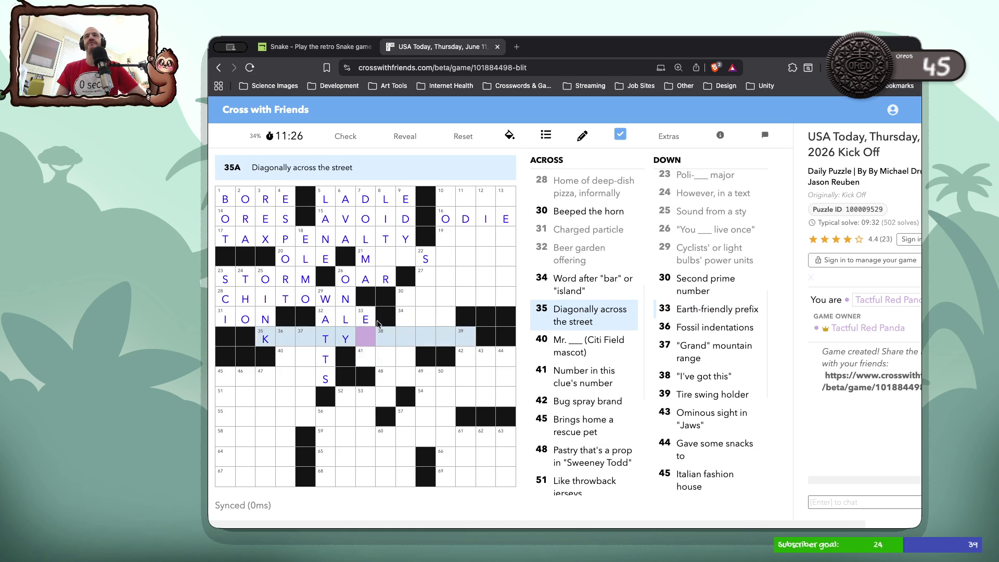
Finish 33-Down as ECO under the E of ALE.
left_click(404, 322)
left_click(364, 339)
double_click(363, 340)
left_click(365, 339)
type("CO")
Fill the remaining letters so 35-Across spells KITTYCORNER.
left_click(405, 321)
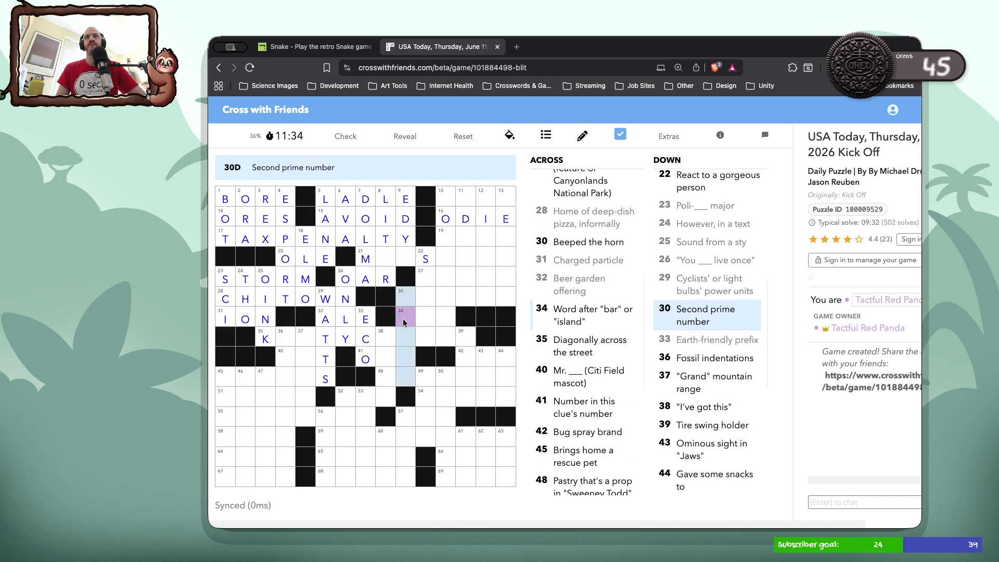
left_click(406, 323)
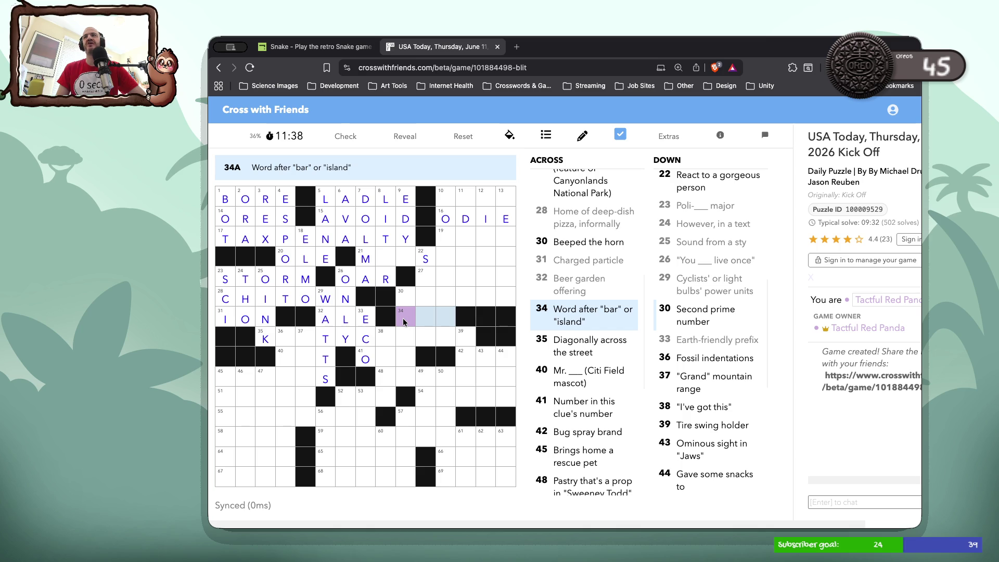
left_click(280, 338)
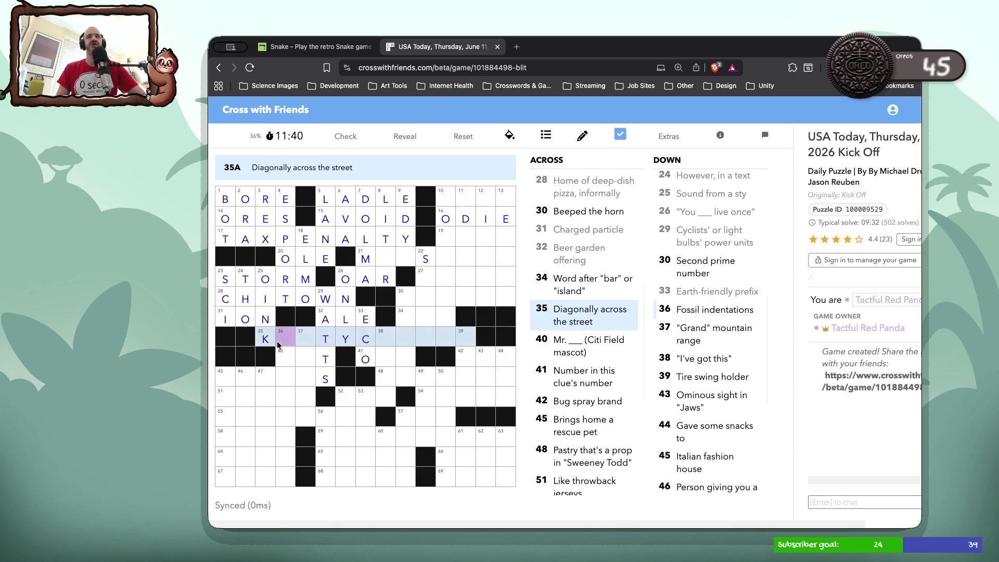
type("itorner")
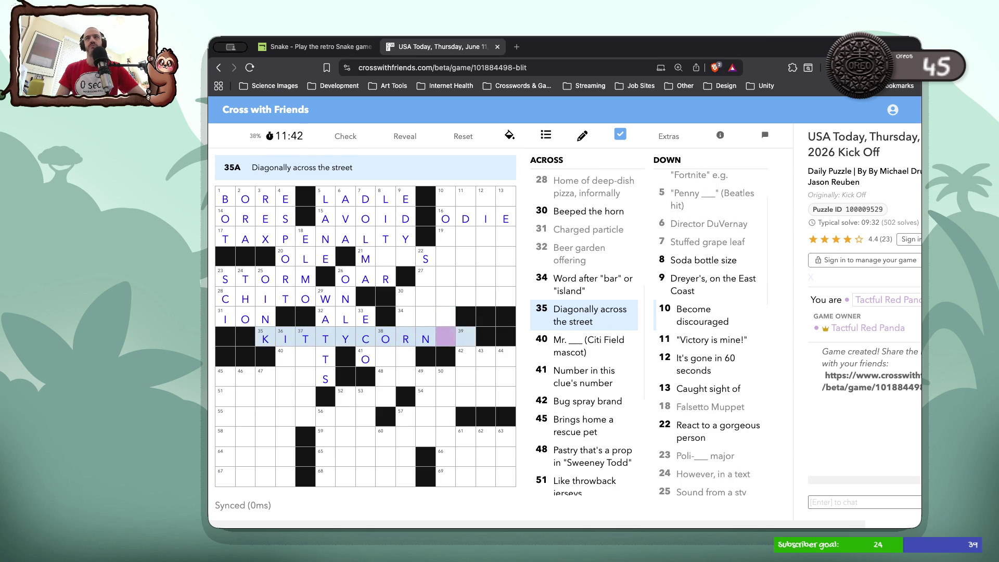
left_click(411, 317)
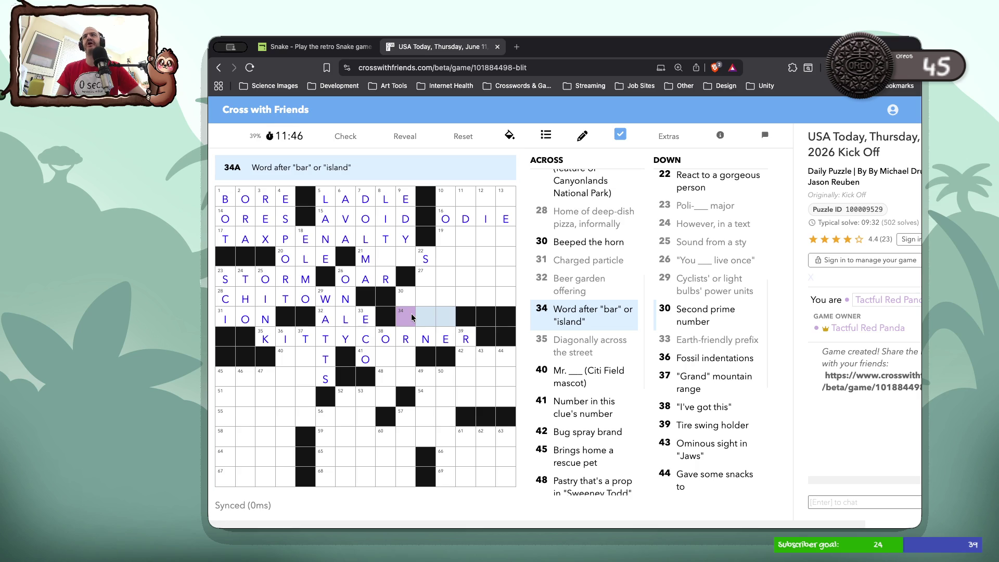
left_click(411, 317)
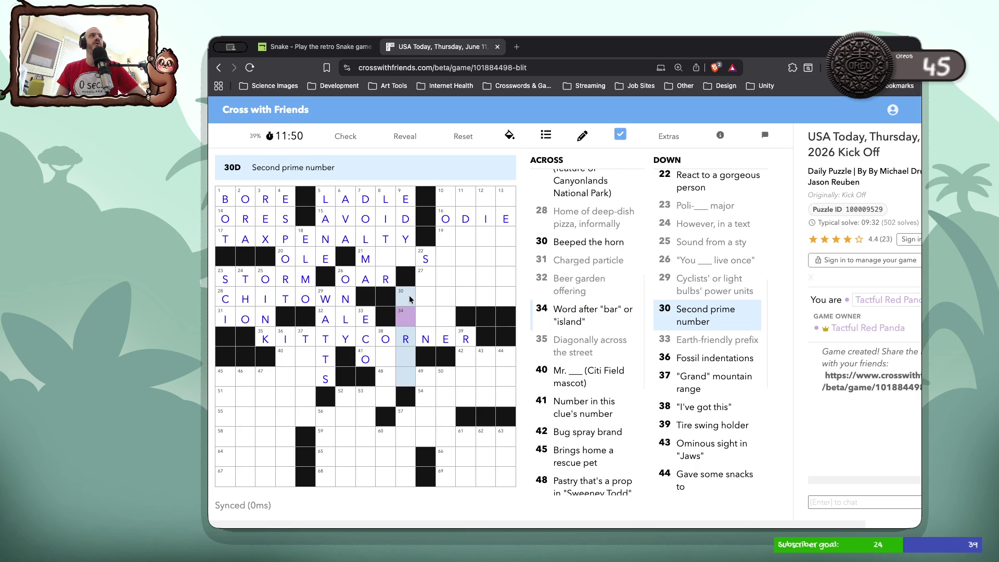
left_click(409, 299)
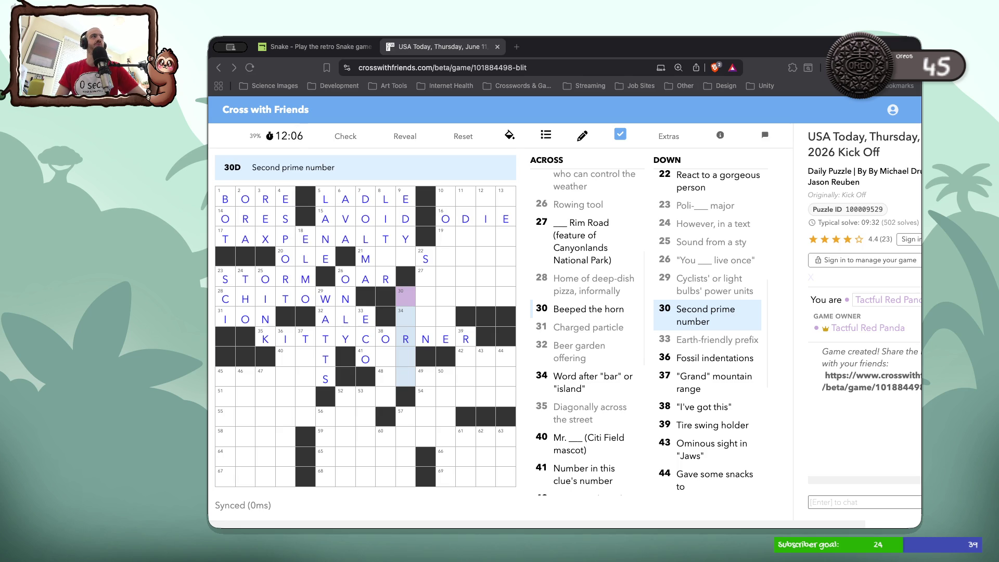
Enter THREE down 30-Down and OP after the H for 34-Across HOP.
type("T")
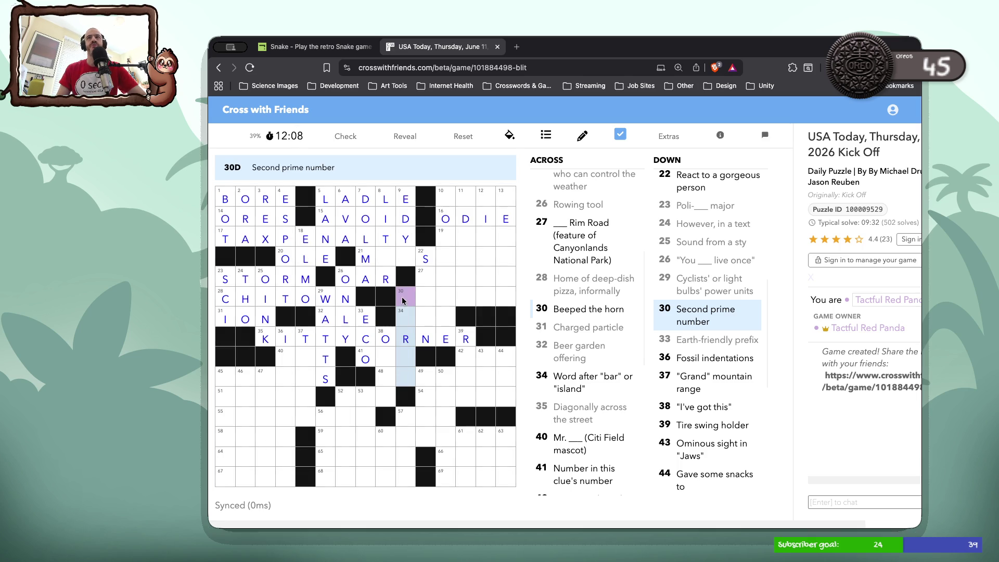
type("HR")
key("BackSpace")
type("EE")
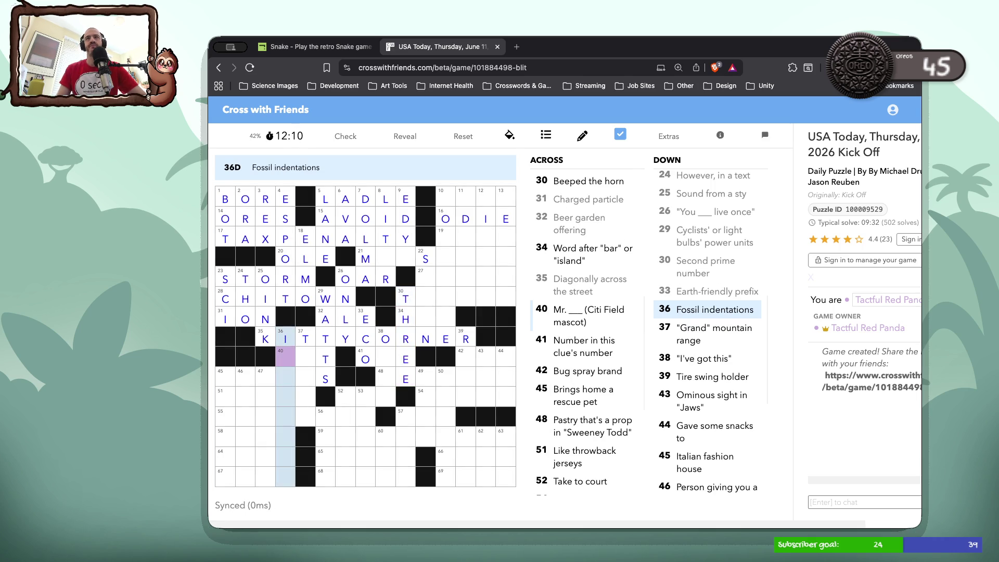
left_click(408, 321)
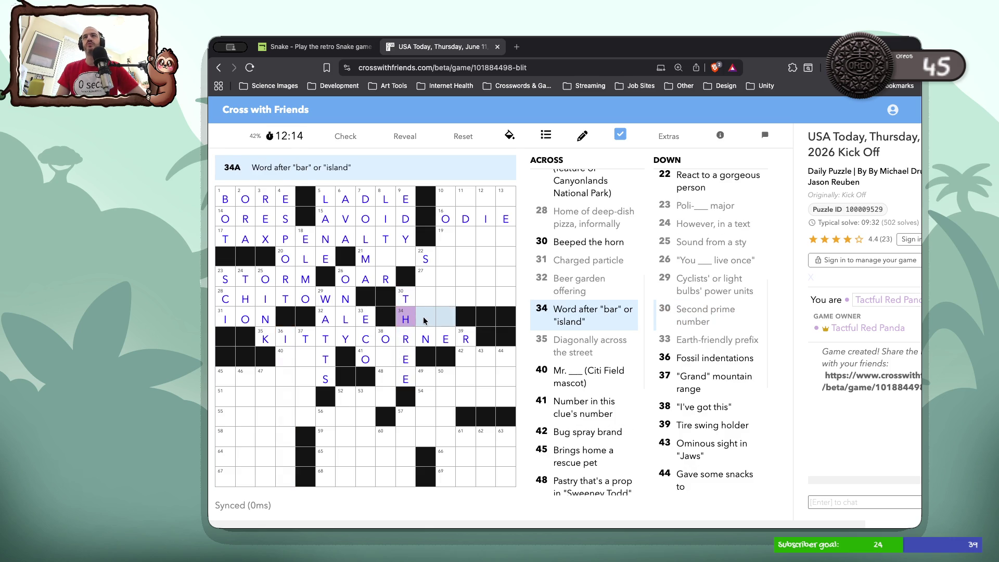
double_click(434, 319)
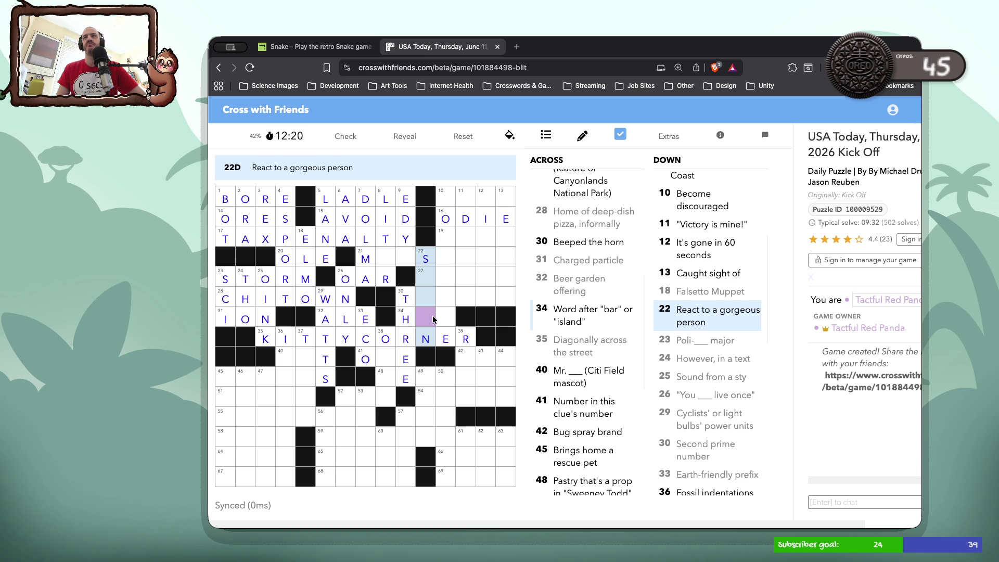
left_click(434, 320)
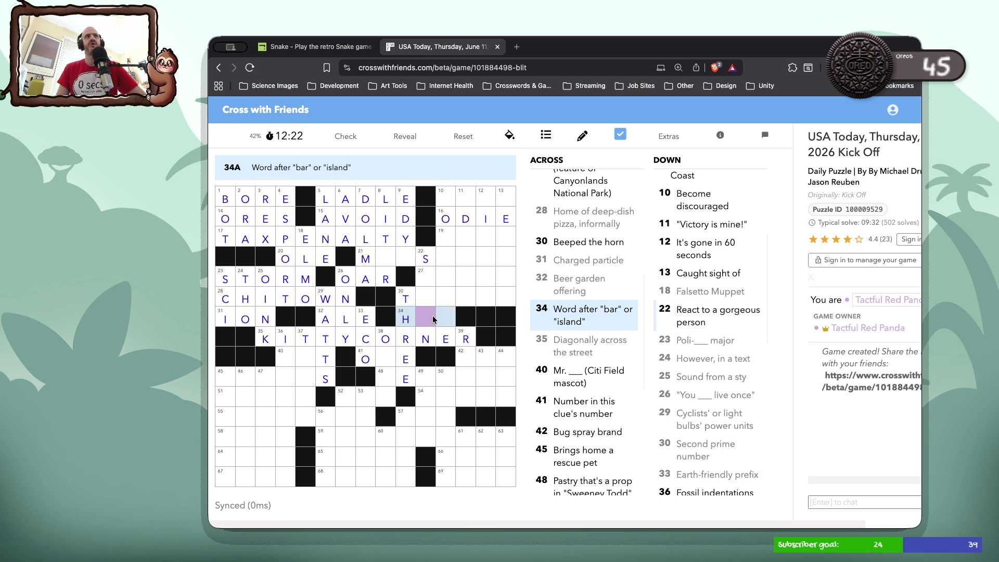
type("OP")
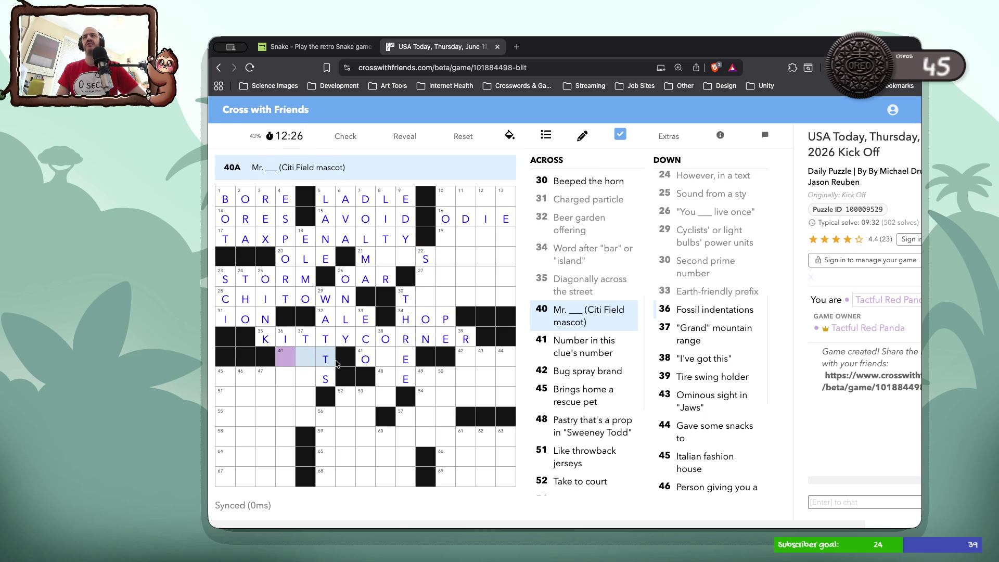
Fill P and Y beneath the S in 22-Down.
left_click(281, 357)
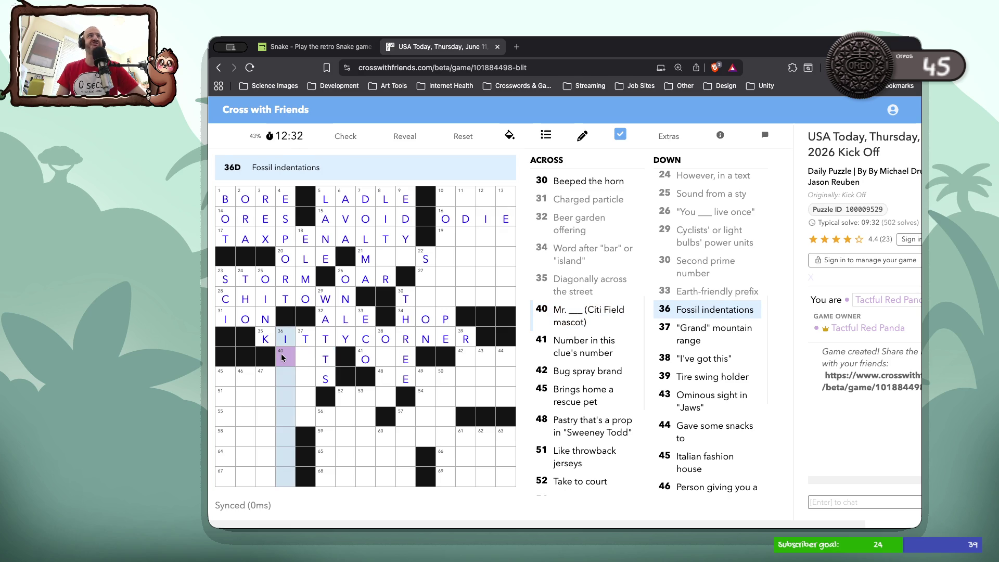
left_click(282, 357)
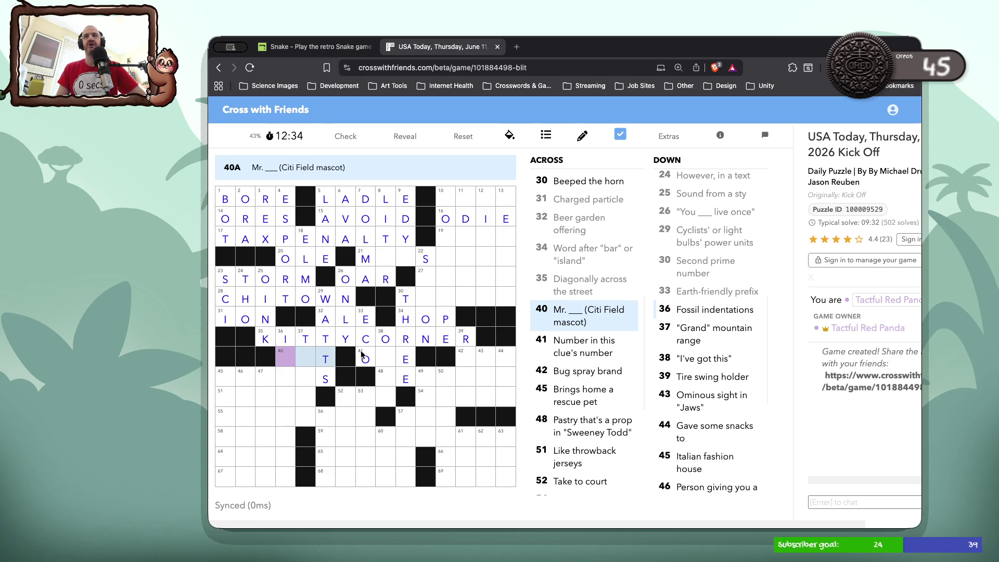
left_click(423, 285)
left_click(423, 285)
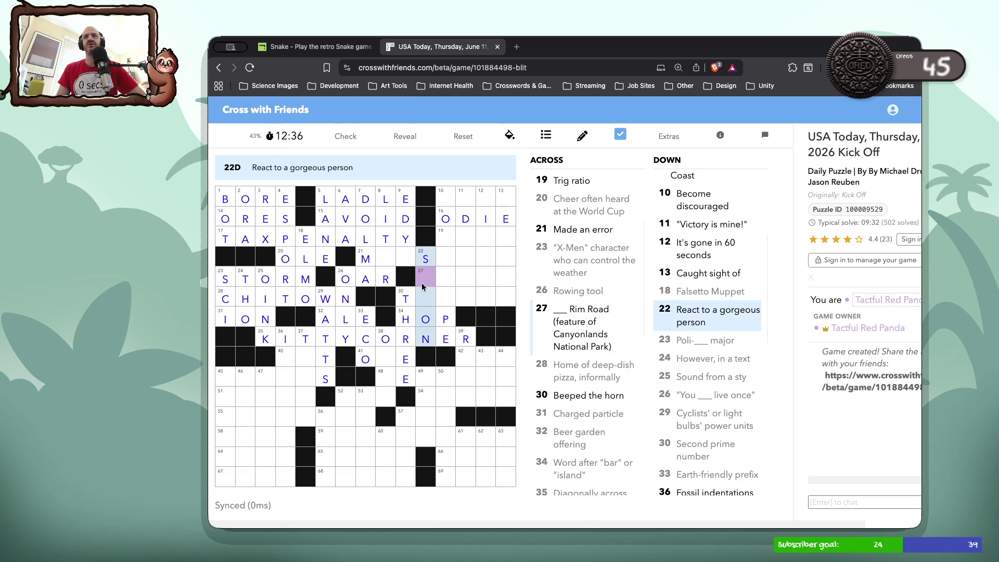
type("pu")
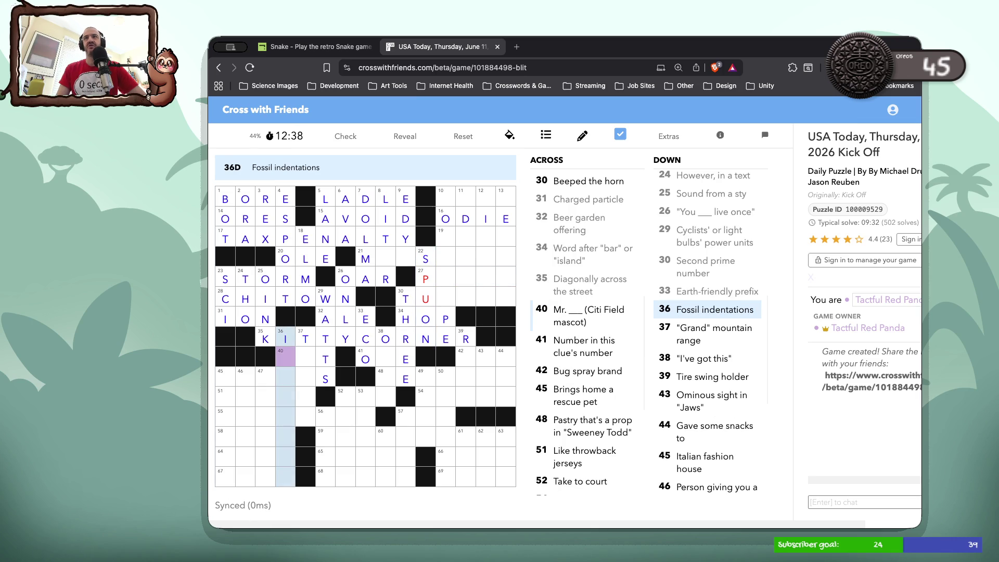
left_click(424, 300)
type("y")
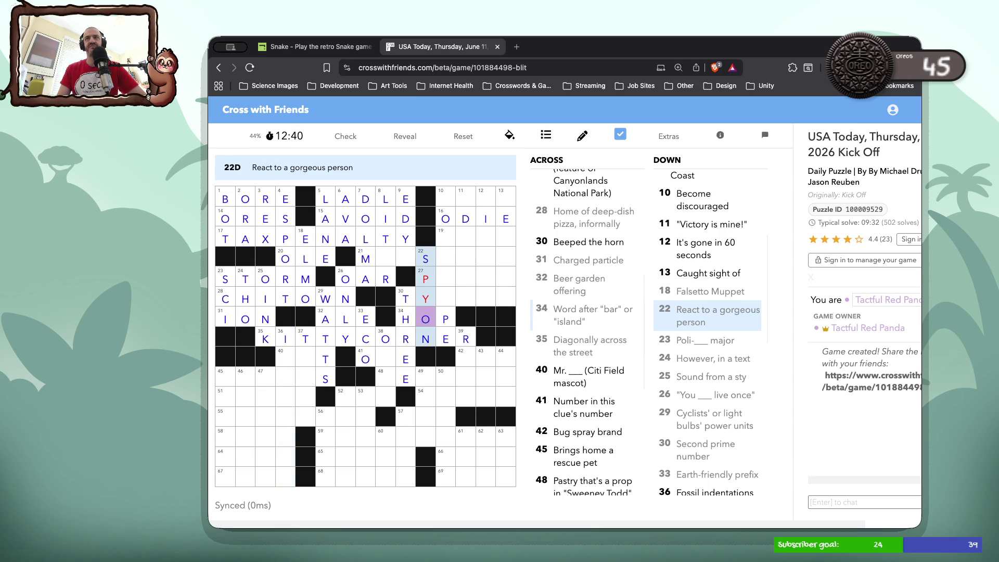
left_click(289, 359)
left_click(289, 358)
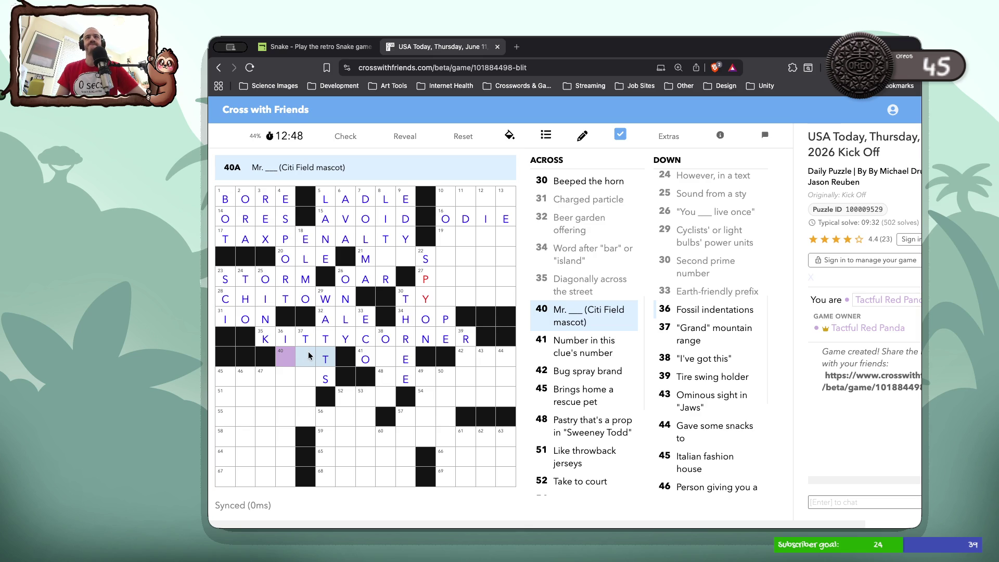
Complete 37-Down as TETON.
double_click(309, 355)
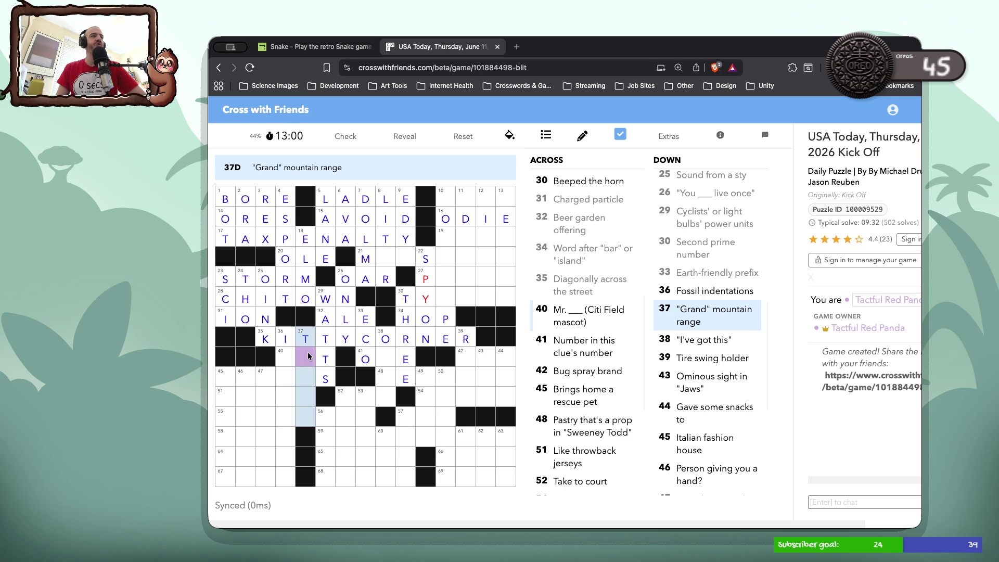
type("ET")
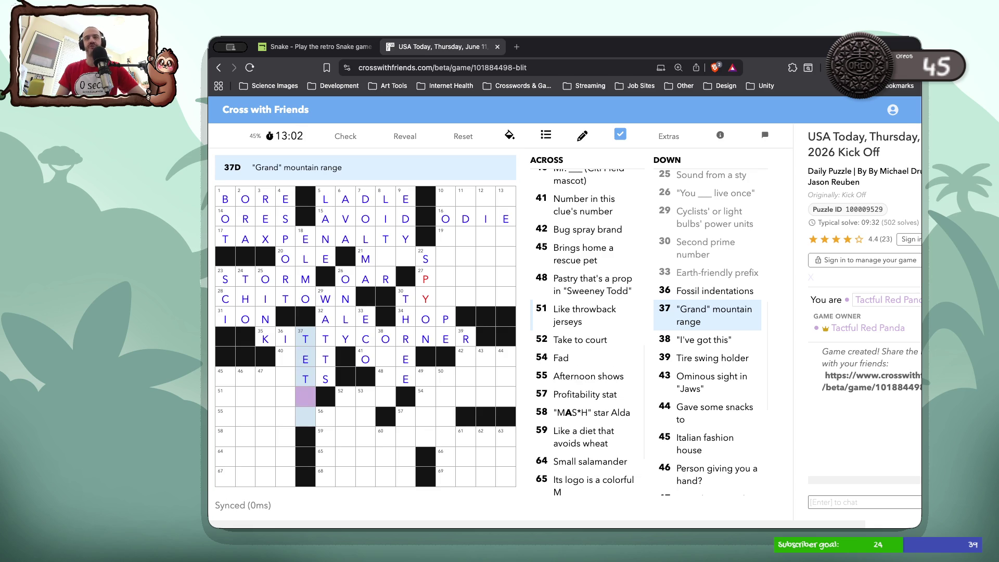
type("ON")
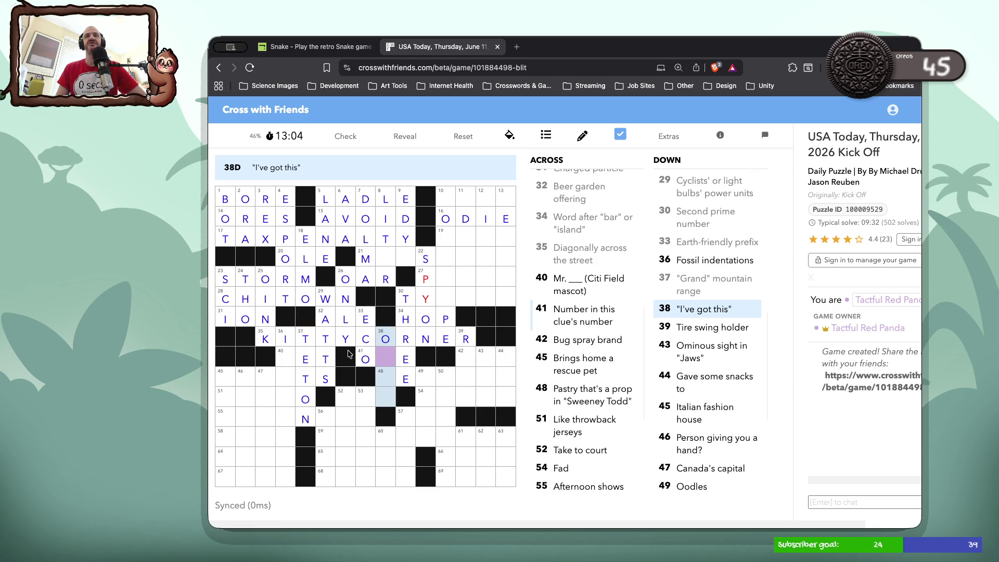
left_click(287, 359)
Enter N in the middle cell so 41-Across reads ONE.
key("Tab")
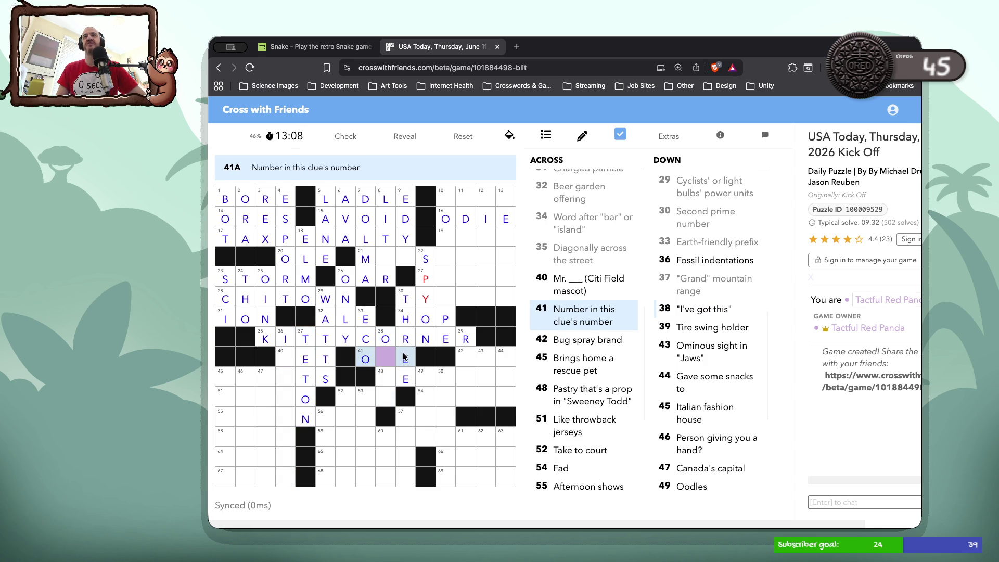
left_click(385, 360)
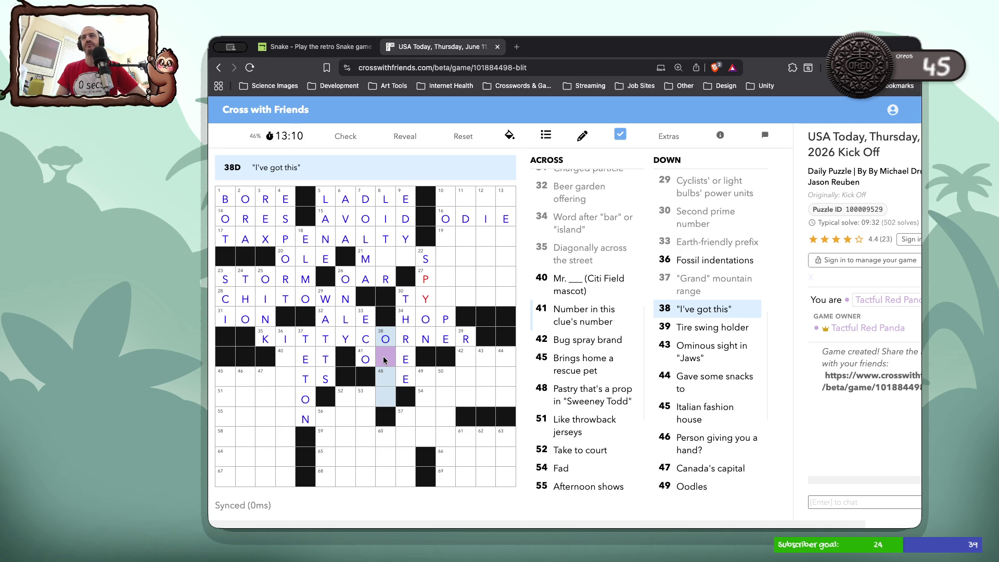
left_click(385, 360)
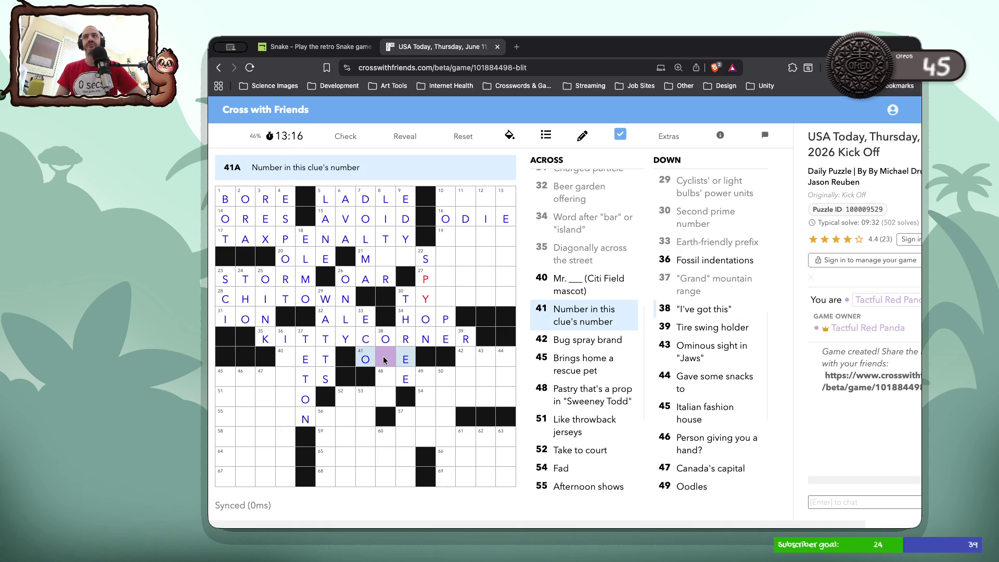
left_click(384, 359)
left_click(383, 358)
type("N")
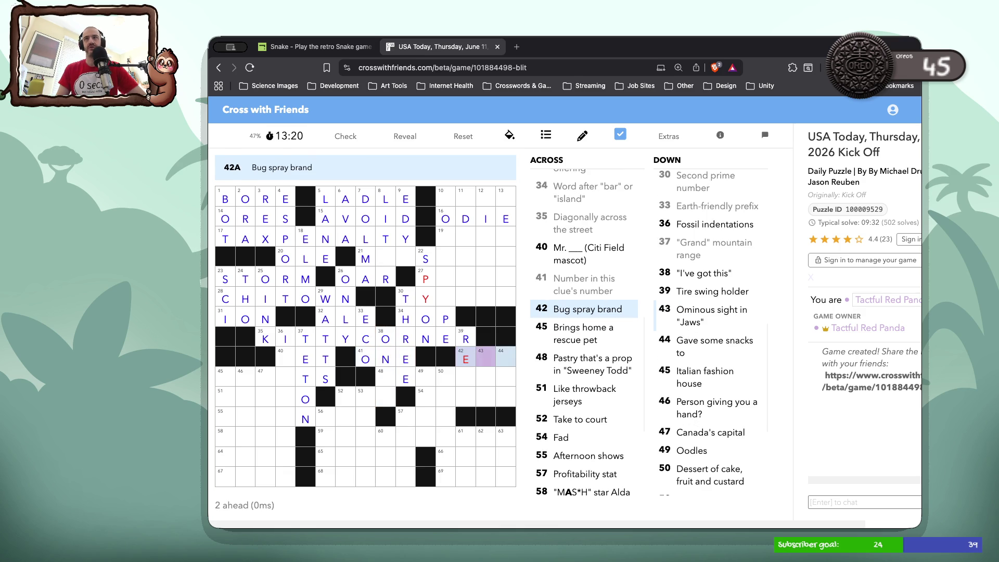
left_click(470, 363)
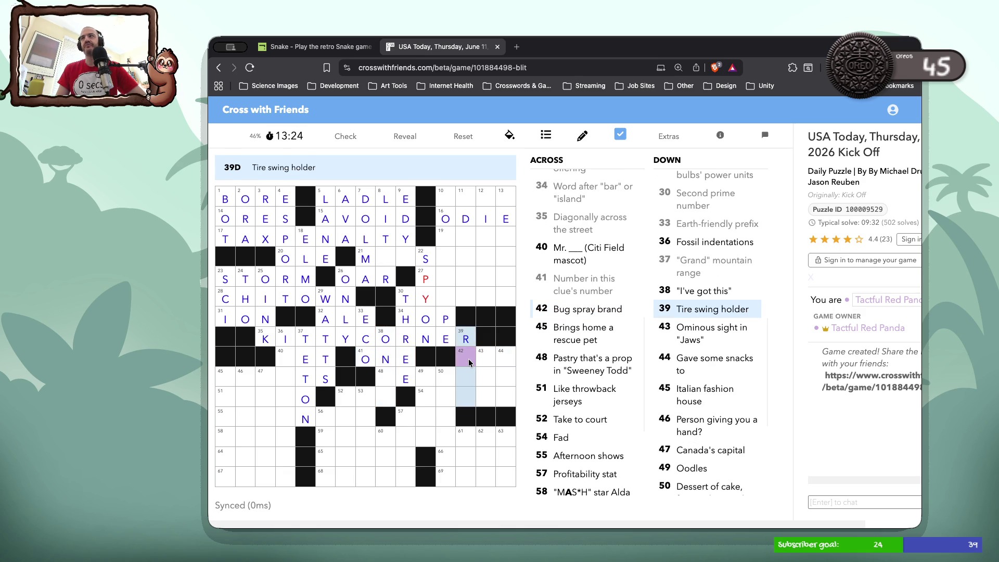
left_click(469, 363)
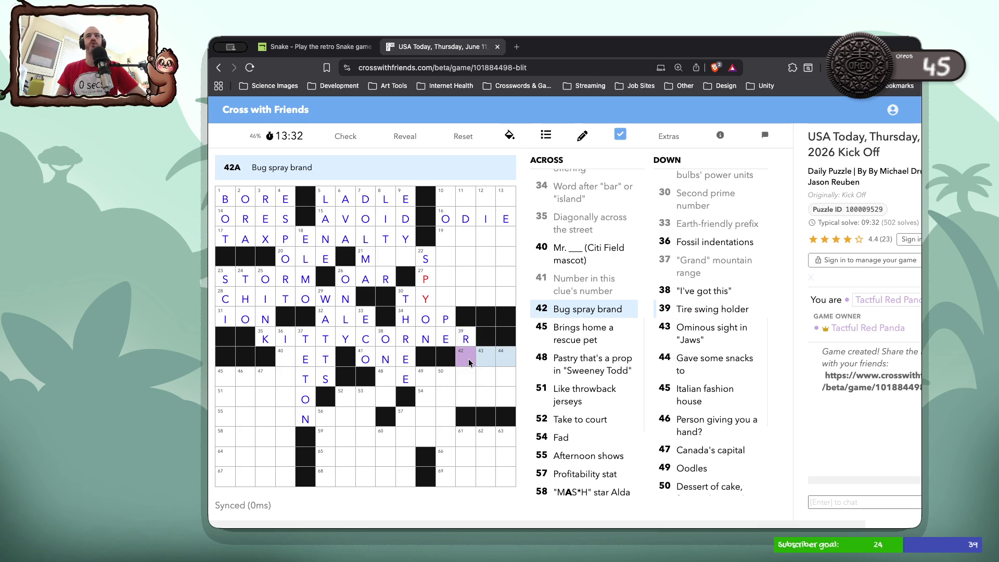
Fill 39 Down as ROPE and 43 Down as FIN.
key("Down")
type("OPE")
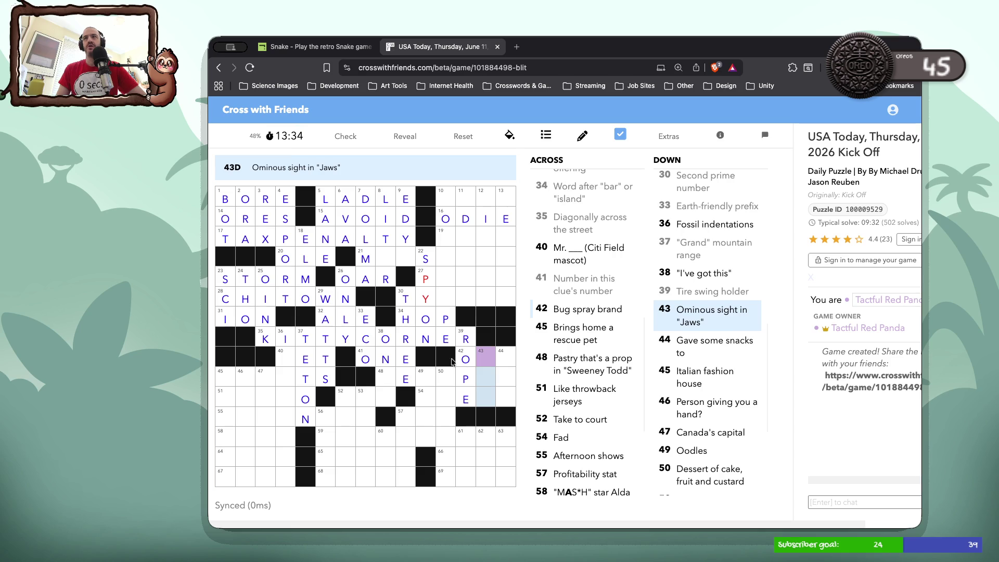
left_click(481, 359)
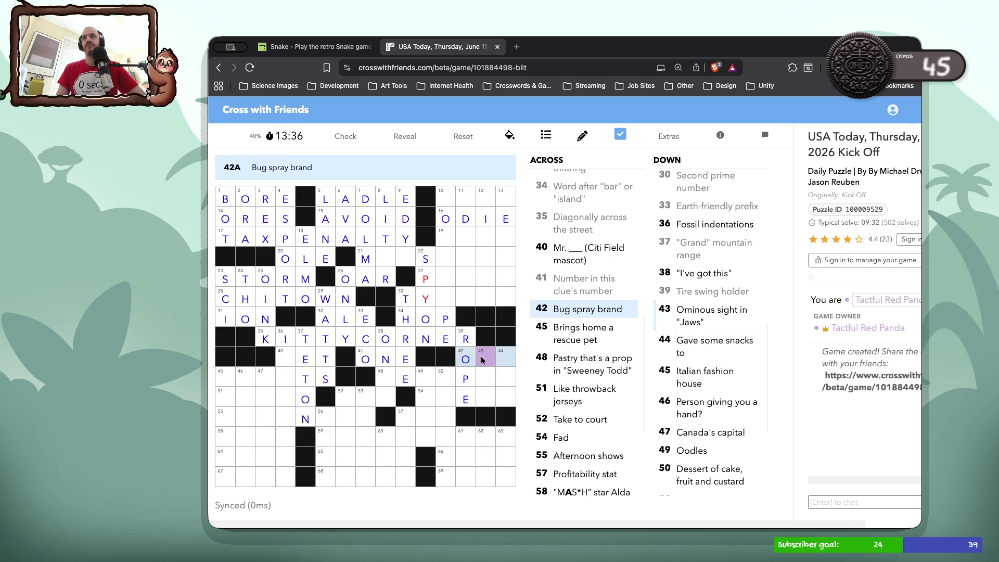
left_click(484, 361)
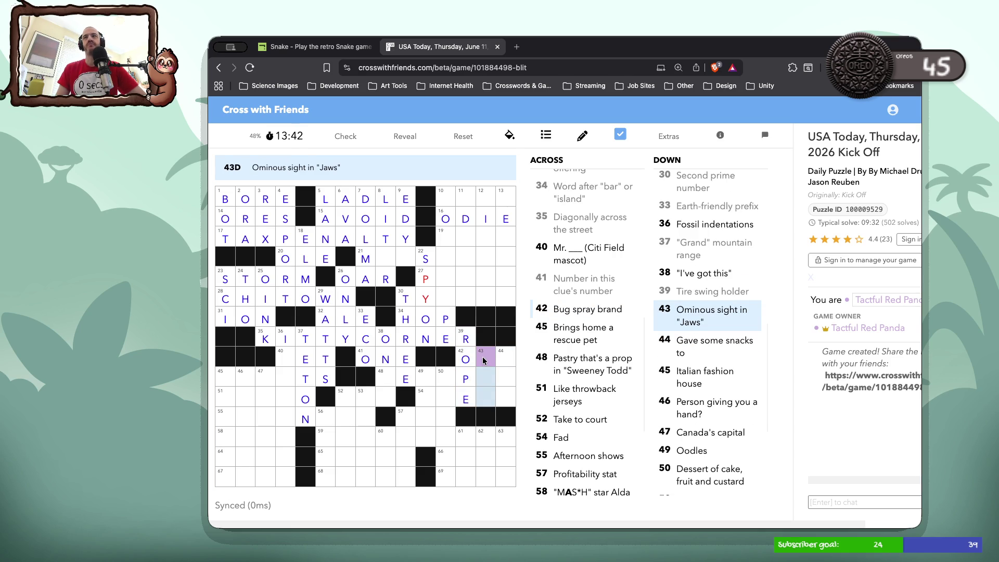
left_click(483, 360)
left_click(483, 360)
type("fin")
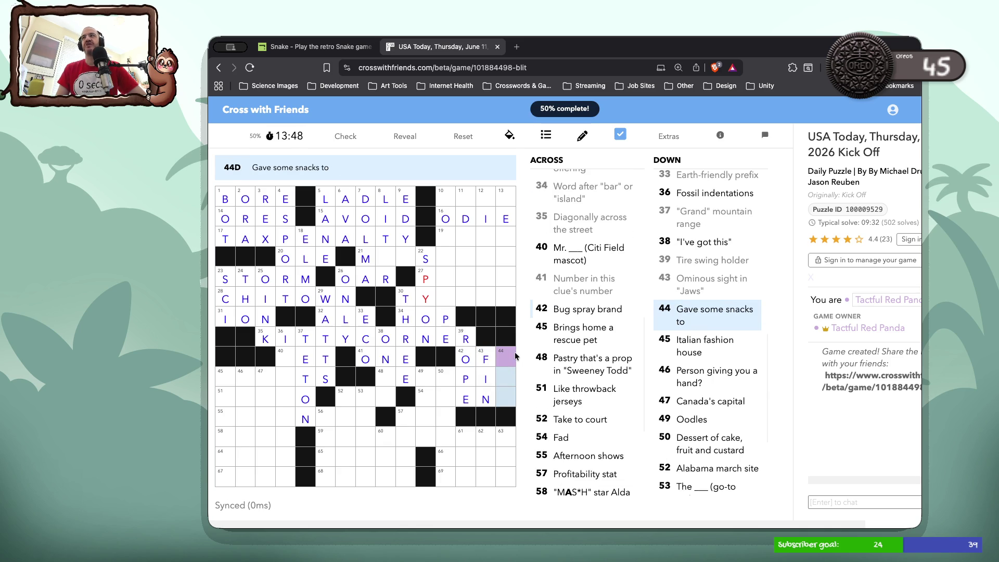
Put F in cell 44 to complete 42 Across as OFF.
left_click(498, 358)
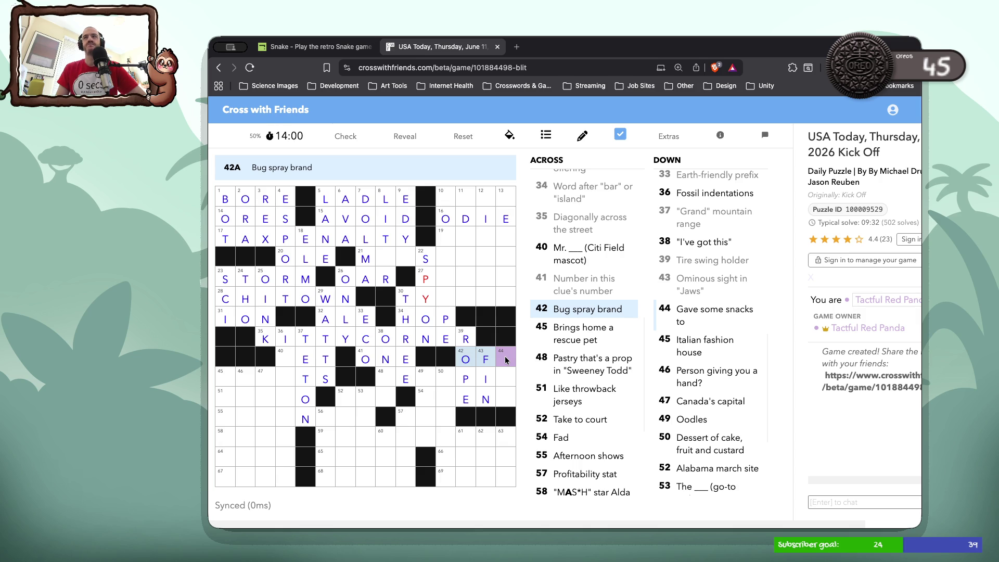
left_click(505, 359)
left_click(505, 359)
type("F")
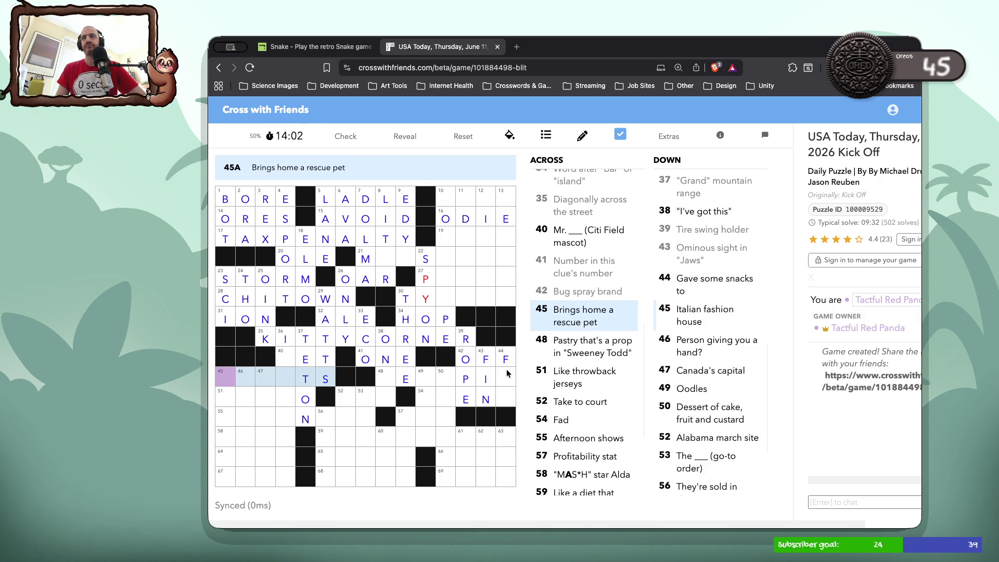
double_click(507, 369)
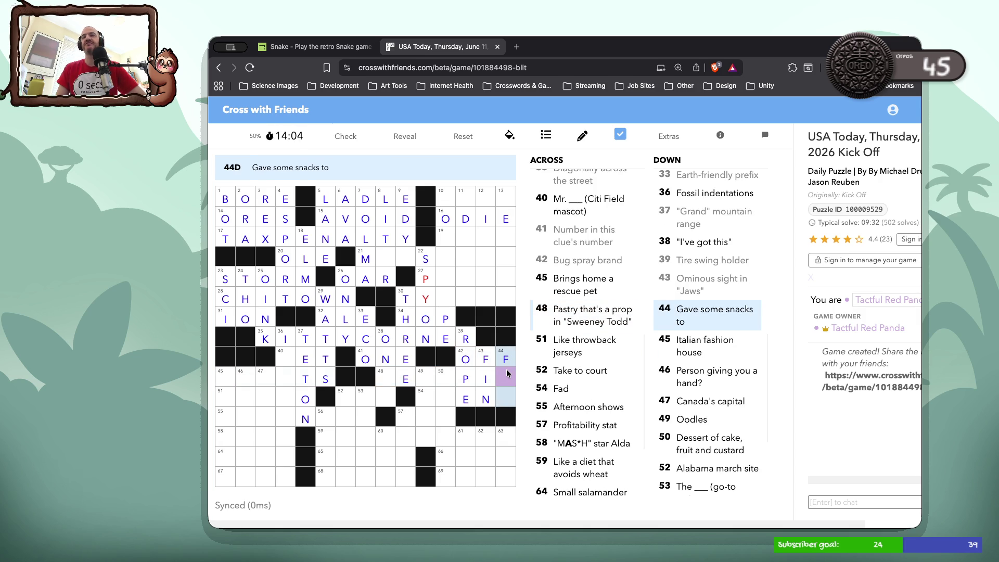
left_click(507, 371)
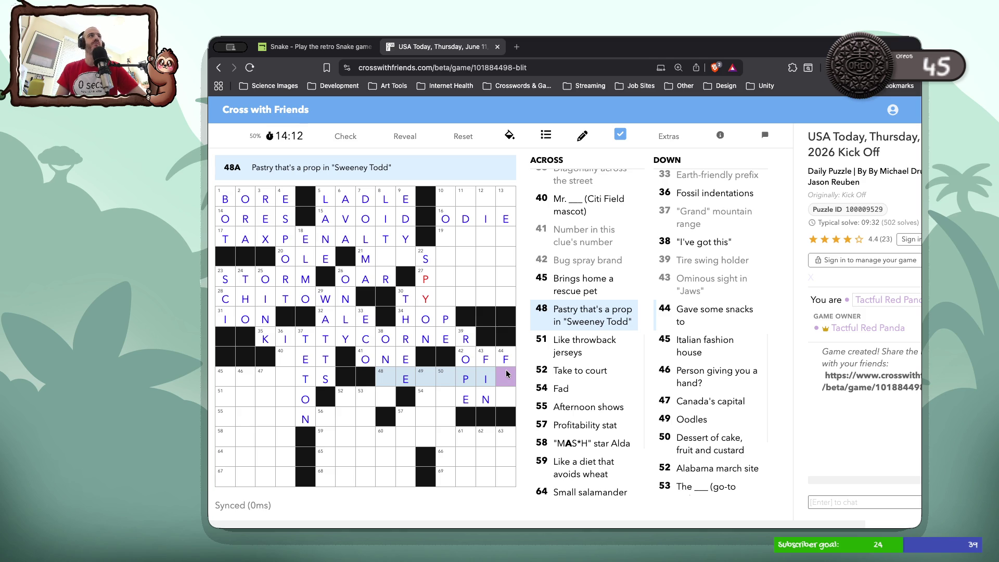
left_click(506, 373)
Finish 44 Down as FED and type MAT to complete 48 Across MEATPIE.
type("ED")
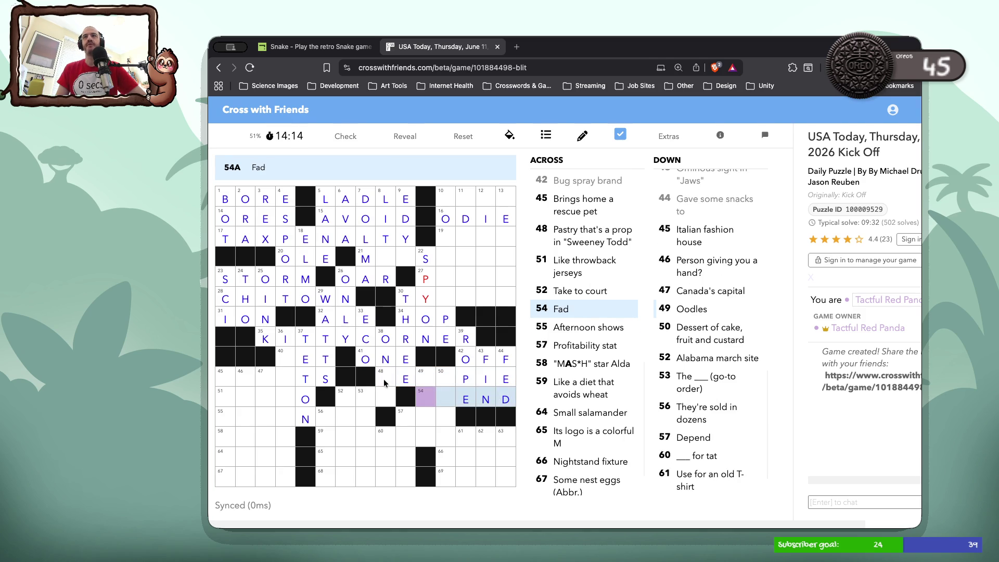
left_click(384, 380)
left_click(384, 380)
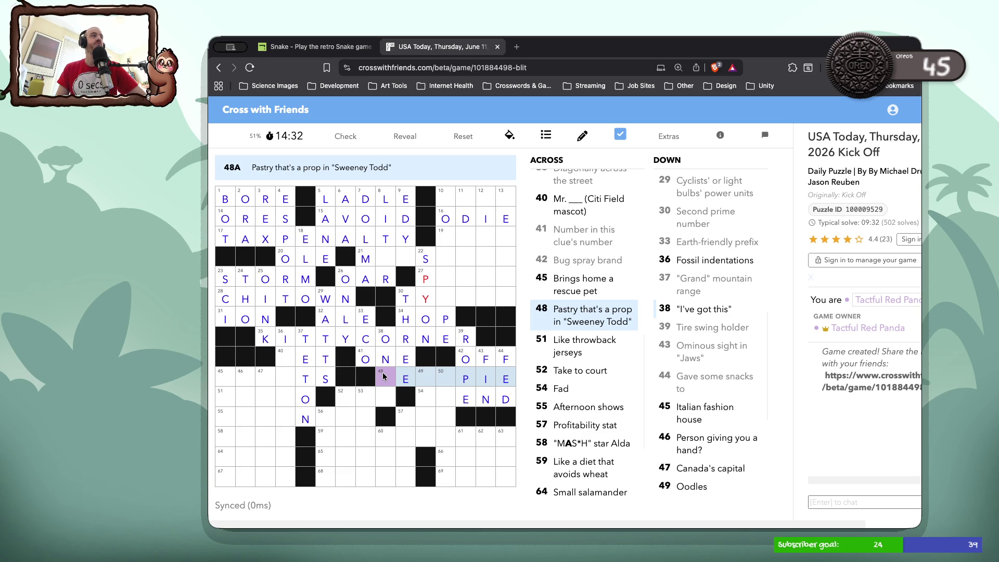
left_click(384, 376)
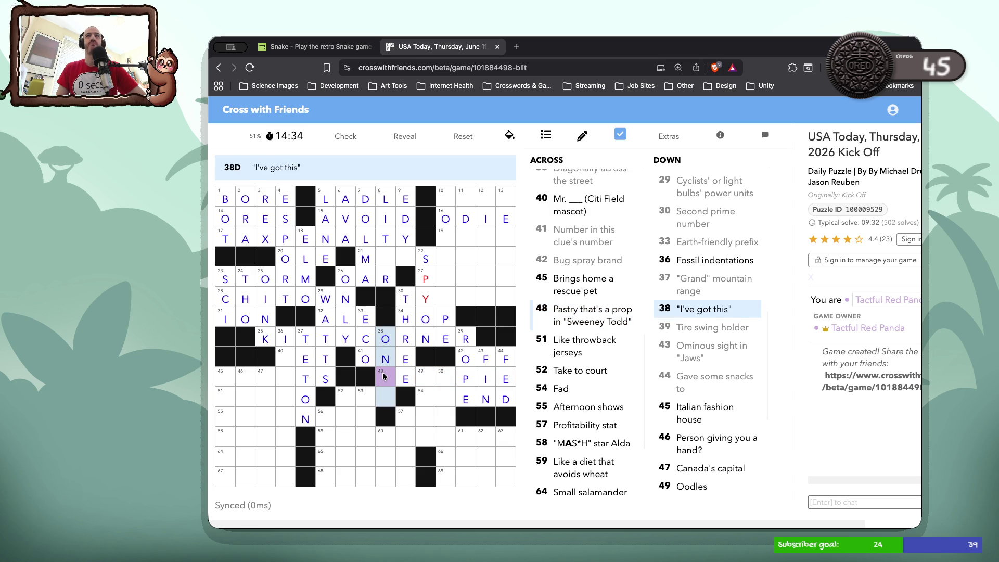
left_click(383, 376)
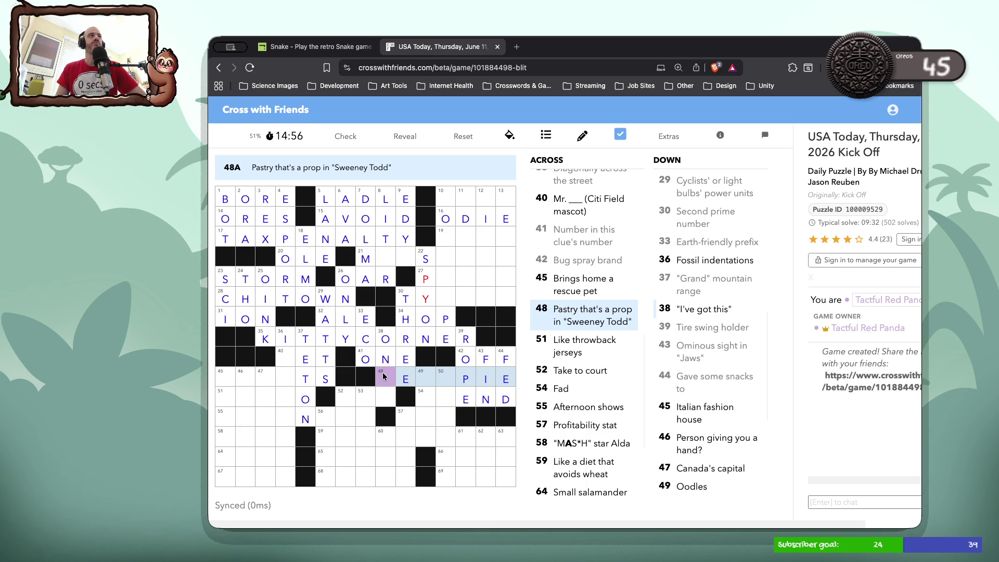
type("MAT")
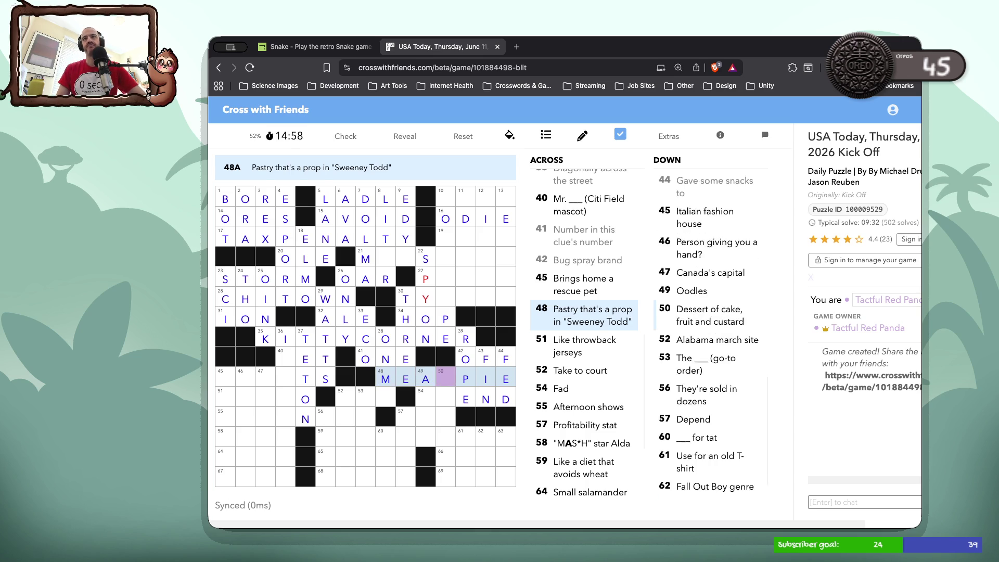
Look over the 51 Across and 45 Down clues in the lower-left.
left_click(390, 397)
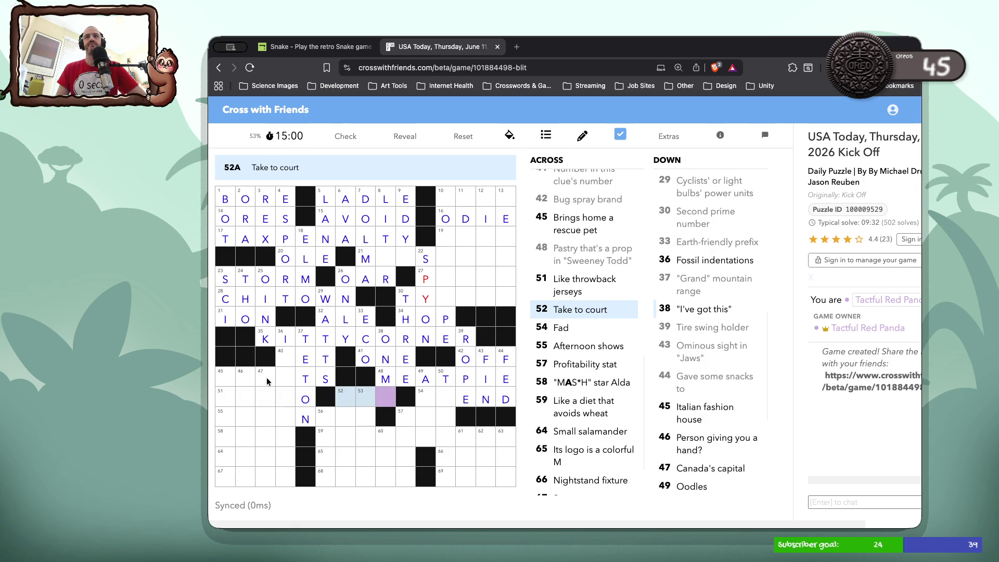
left_click(233, 402)
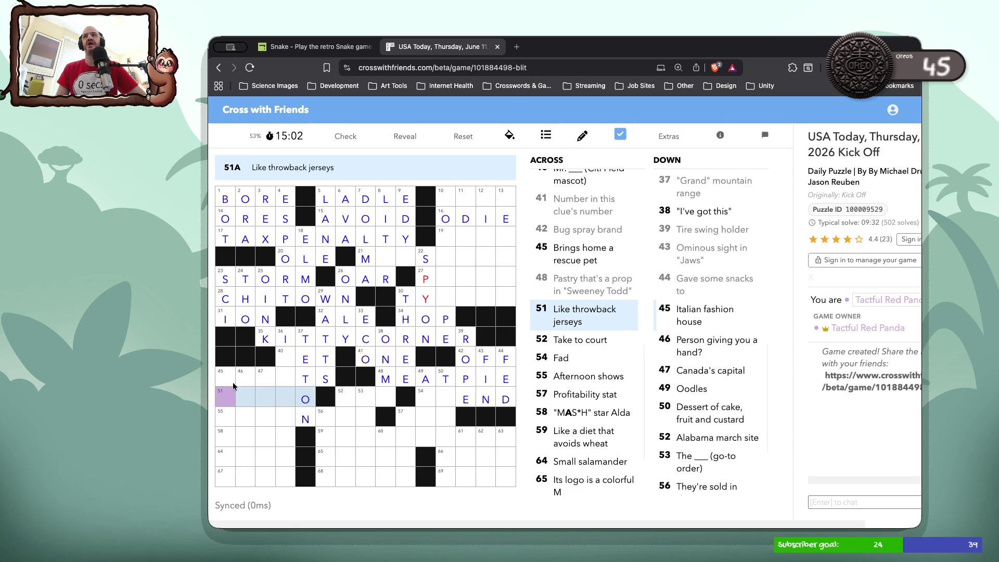
left_click(231, 402)
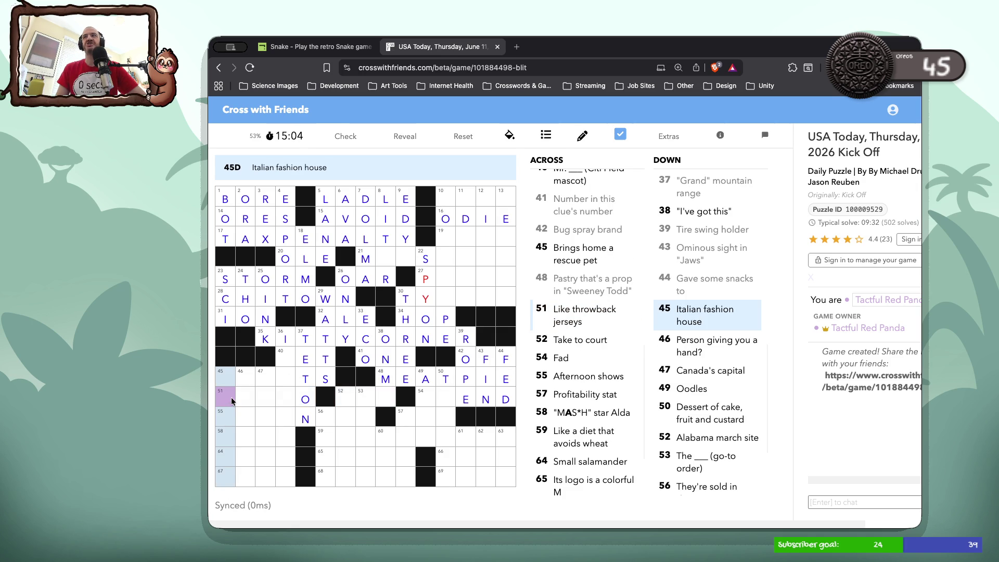
left_click(231, 396)
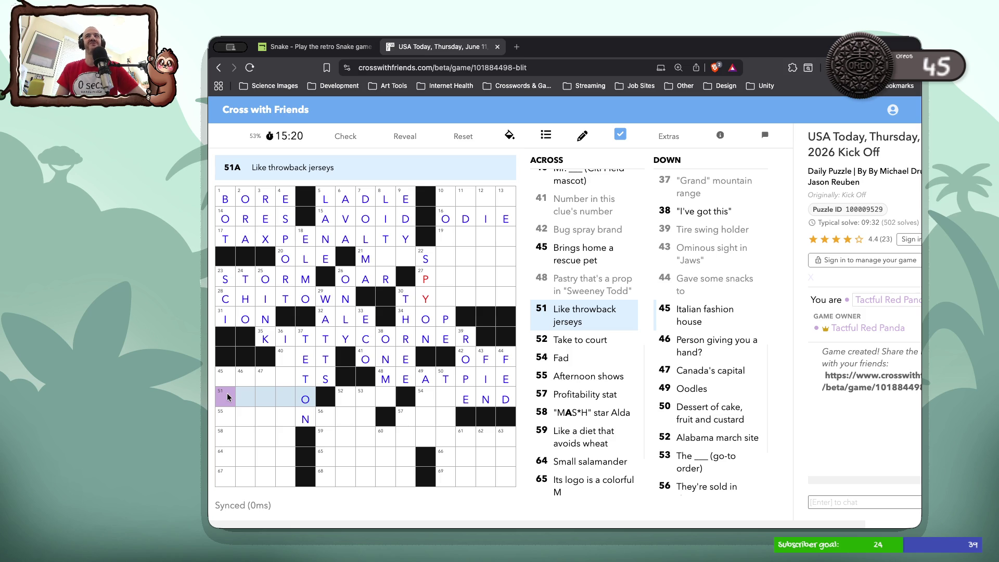
left_click(227, 394)
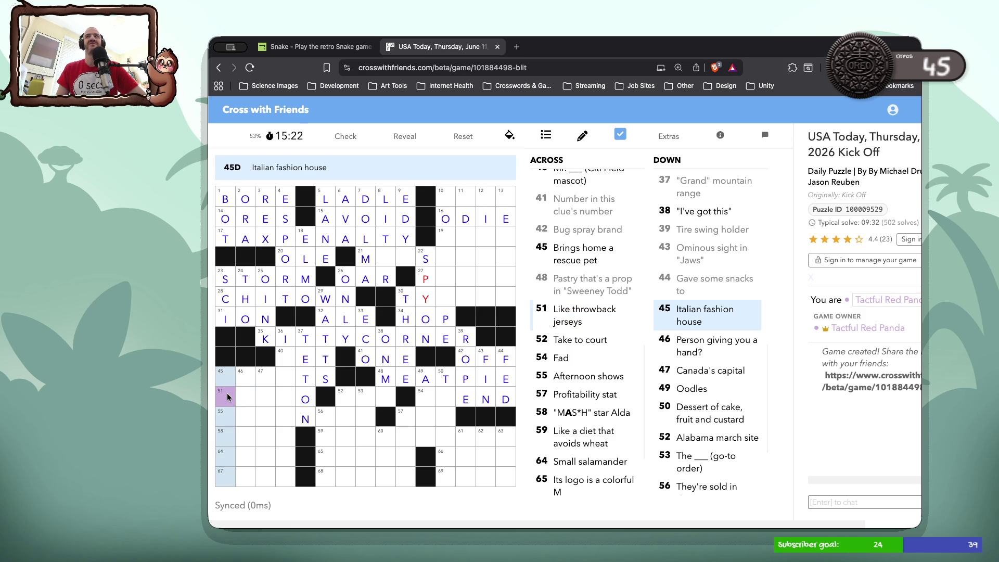
Enter SUE for 52 Across.
left_click(249, 398)
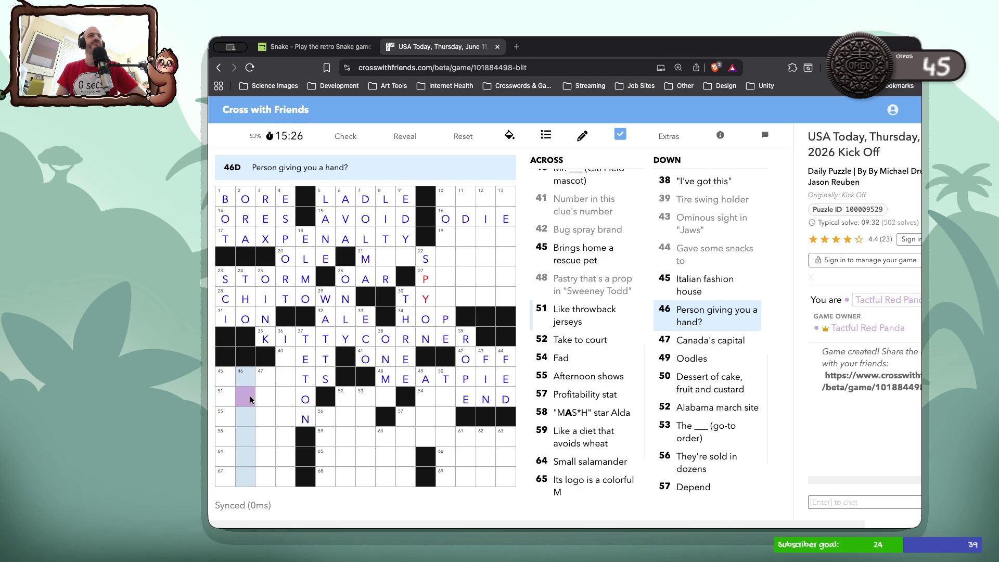
left_click(356, 401)
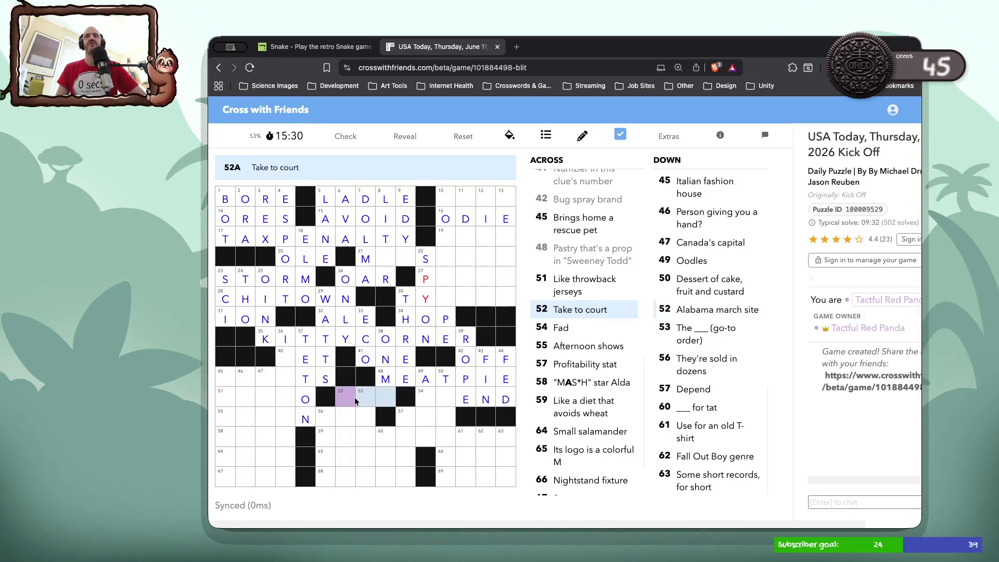
left_click(356, 401)
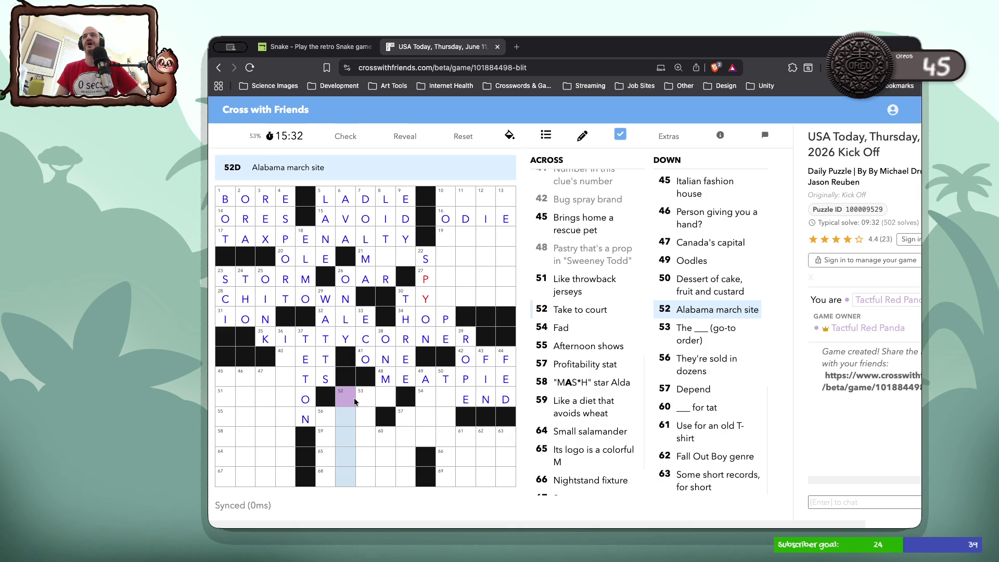
left_click(351, 399)
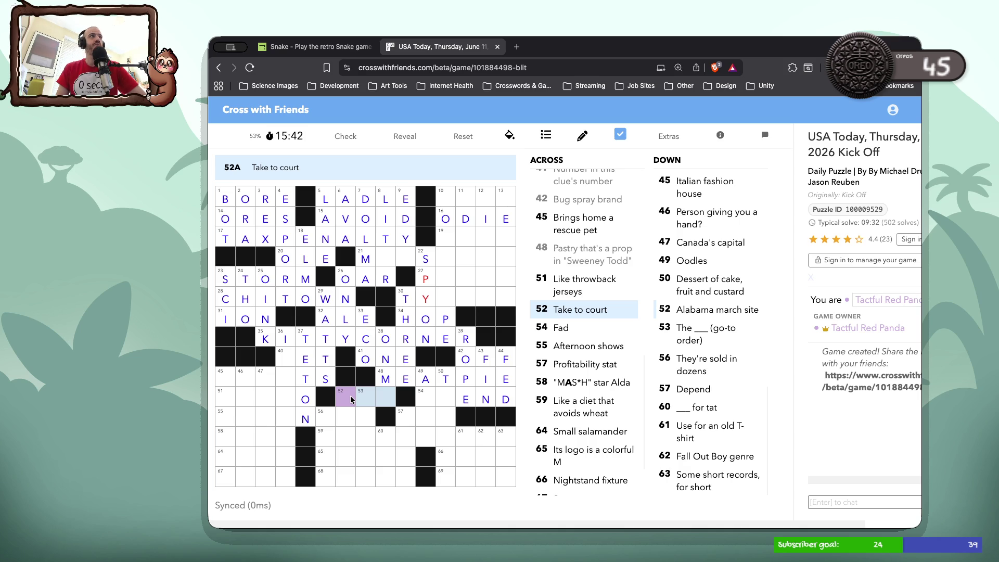
type("SUE")
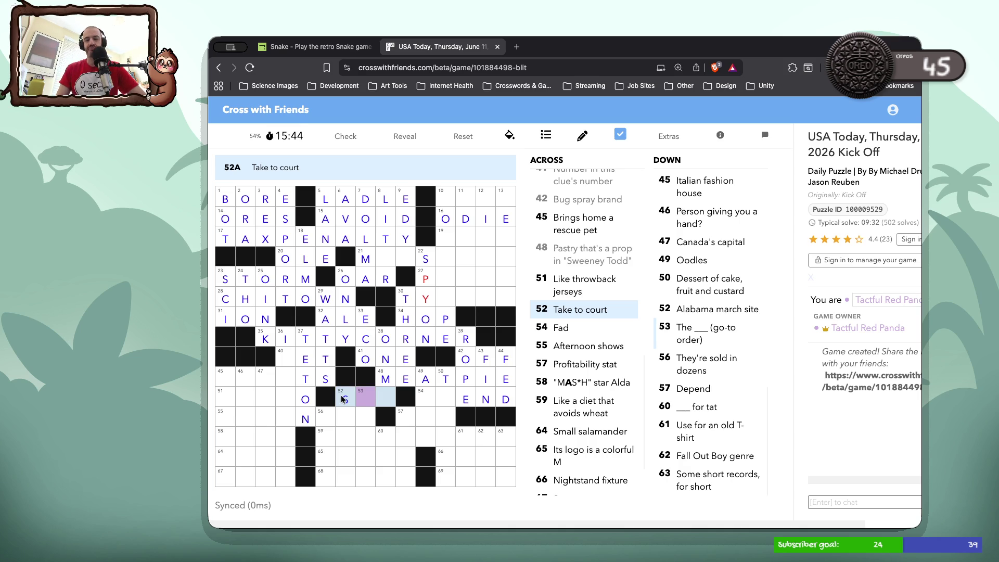
Add T and R to complete 54 Across as TREND.
left_click(432, 399)
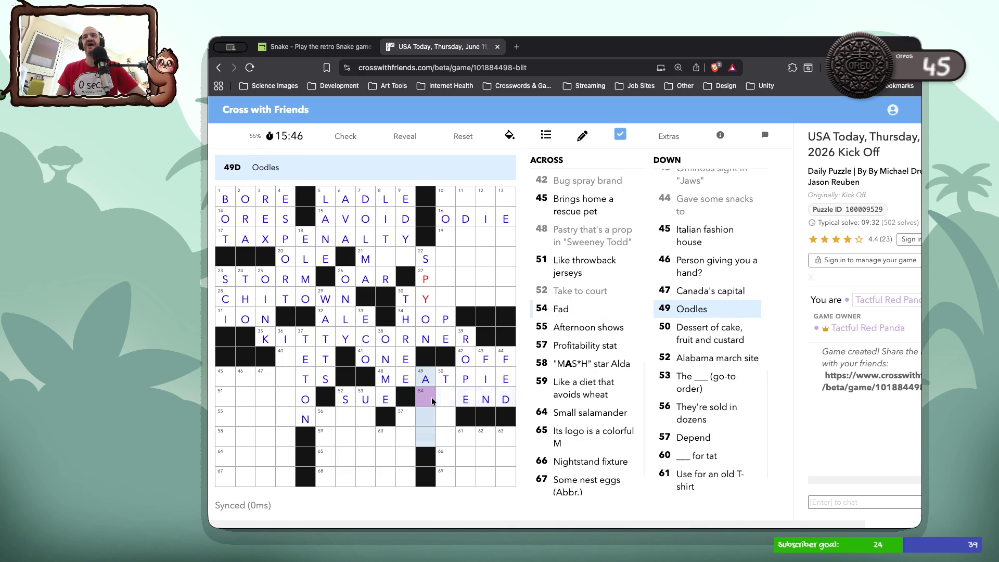
left_click(431, 399)
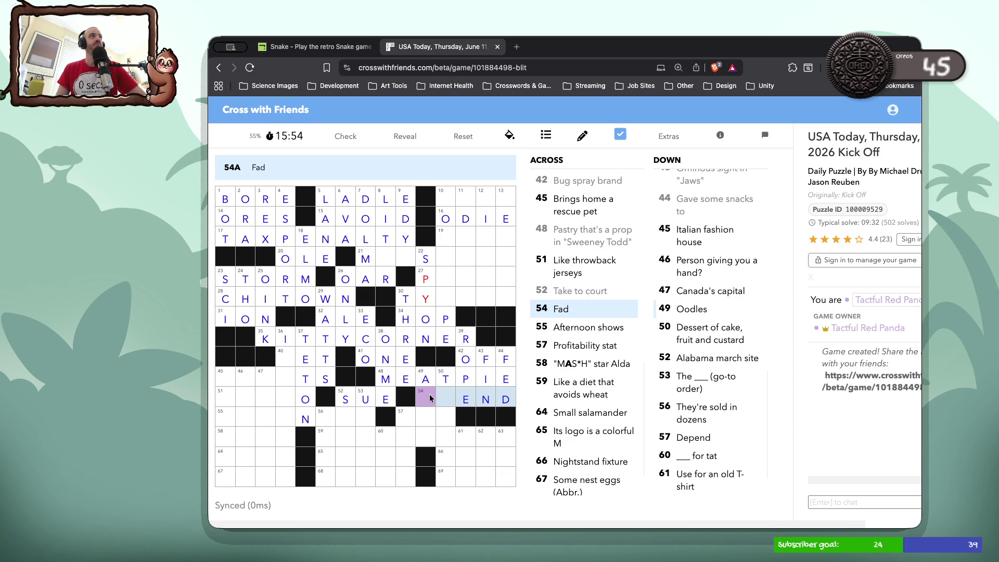
type("tr")
left_click(428, 407)
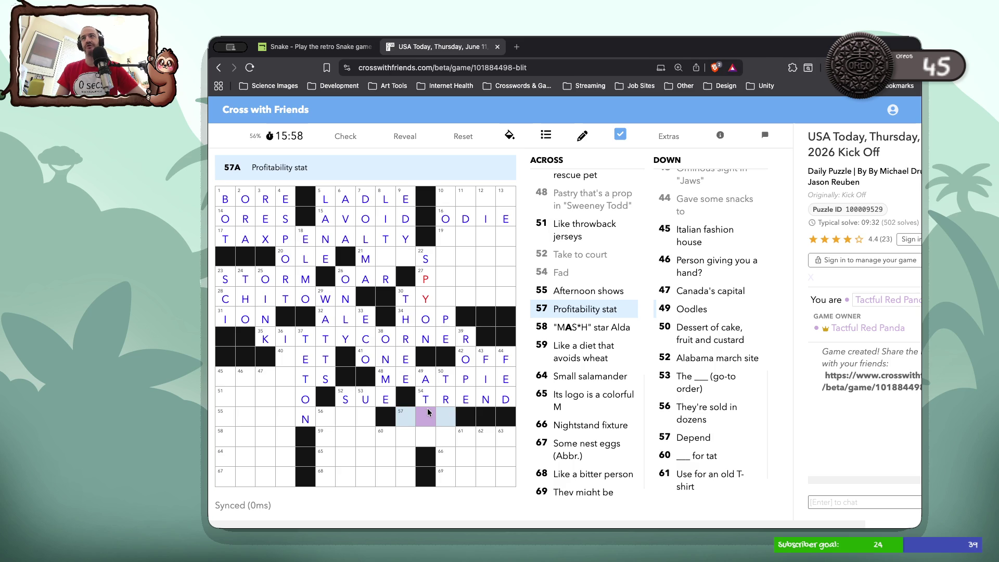
left_click(427, 408)
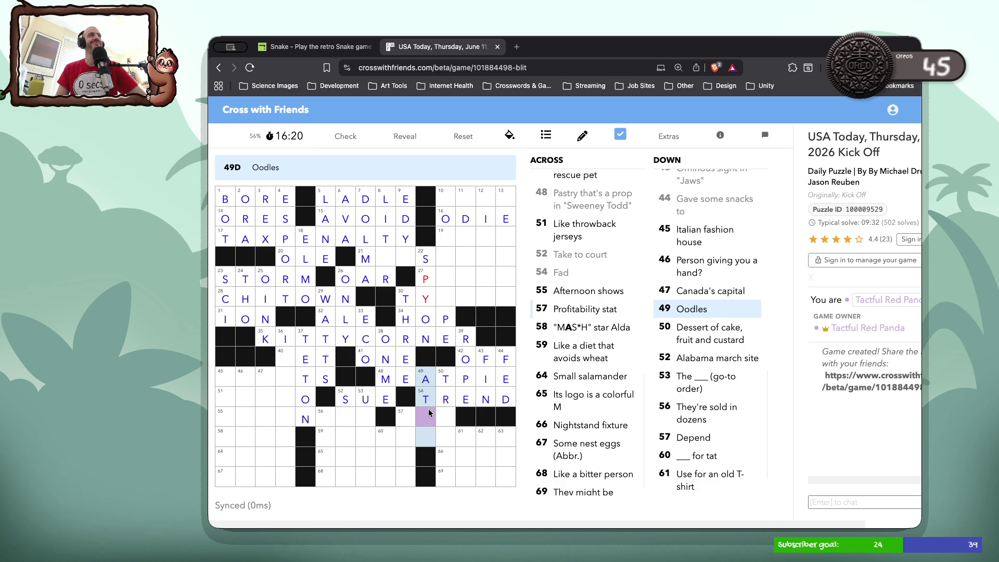
left_click(428, 409)
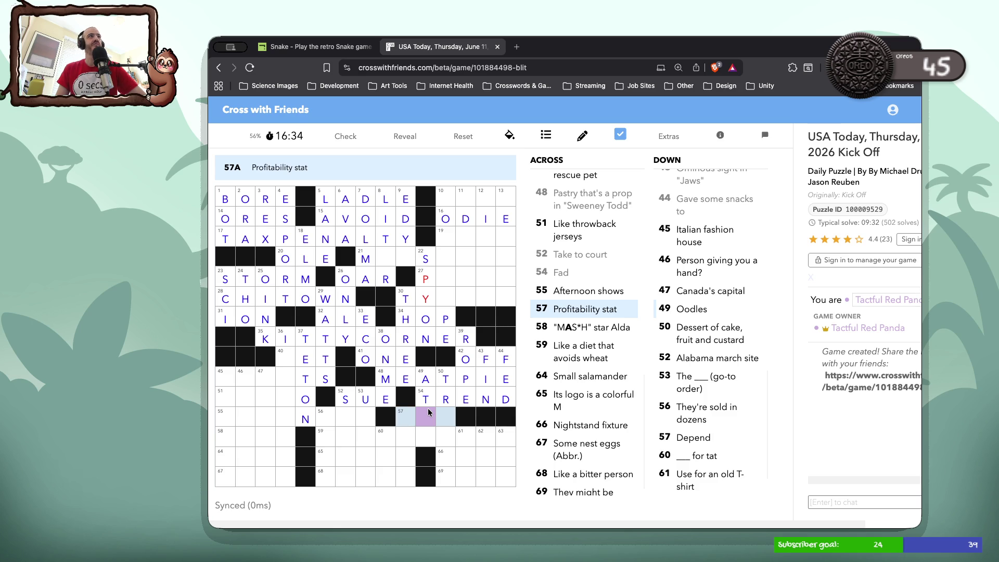
left_click(427, 408)
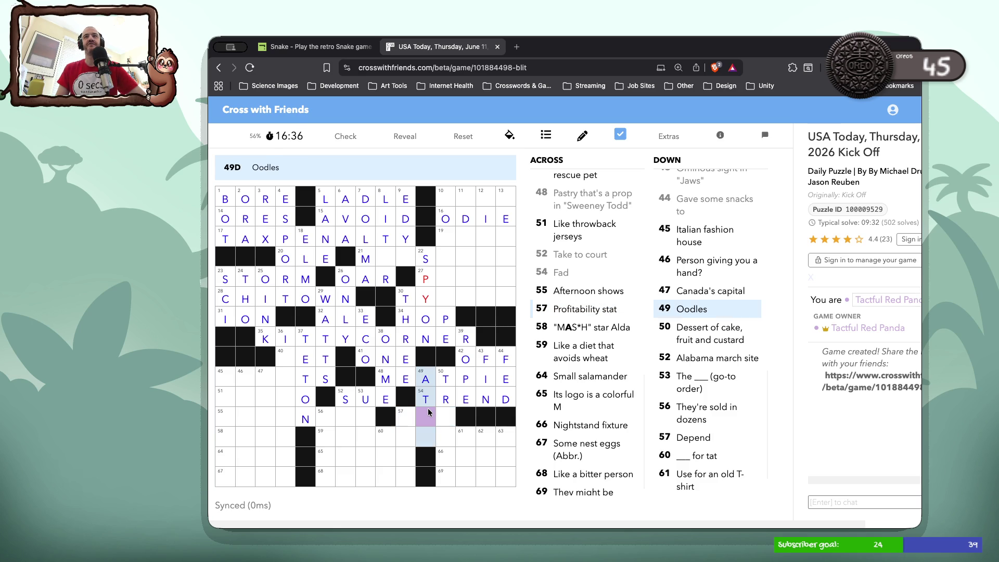
left_click(446, 414)
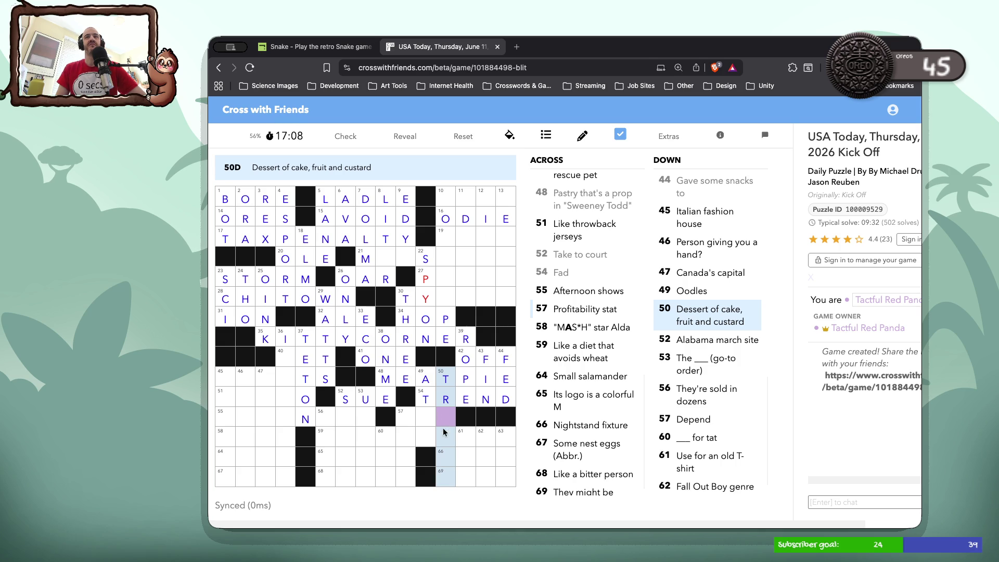
left_click(447, 458)
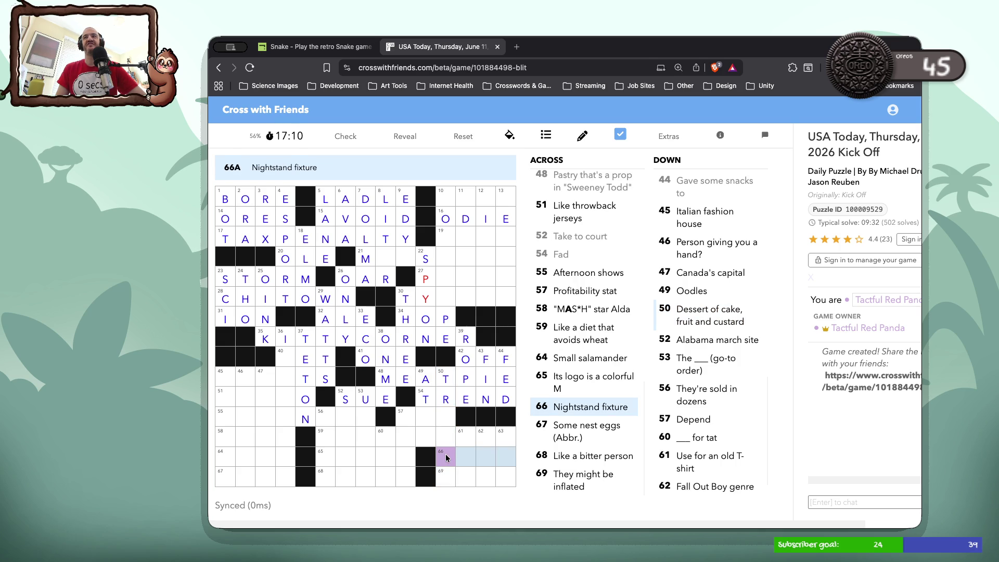
left_click(447, 474)
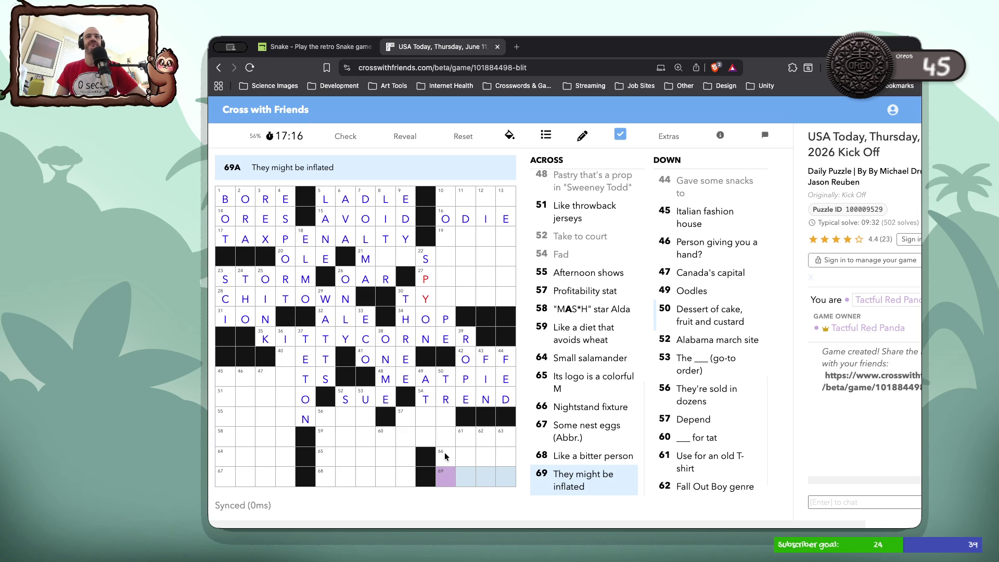
left_click(426, 420)
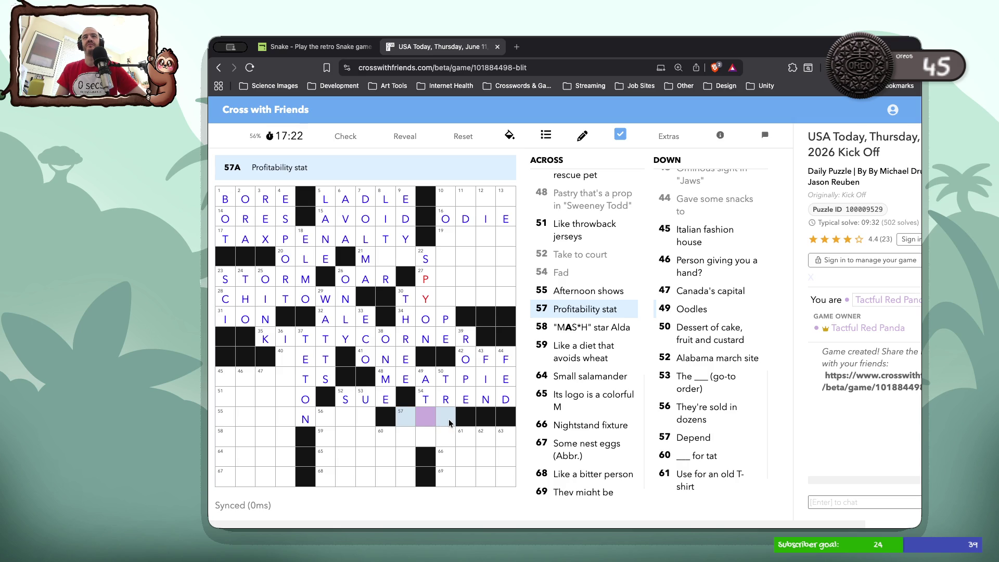
left_click(449, 420)
left_click(448, 420)
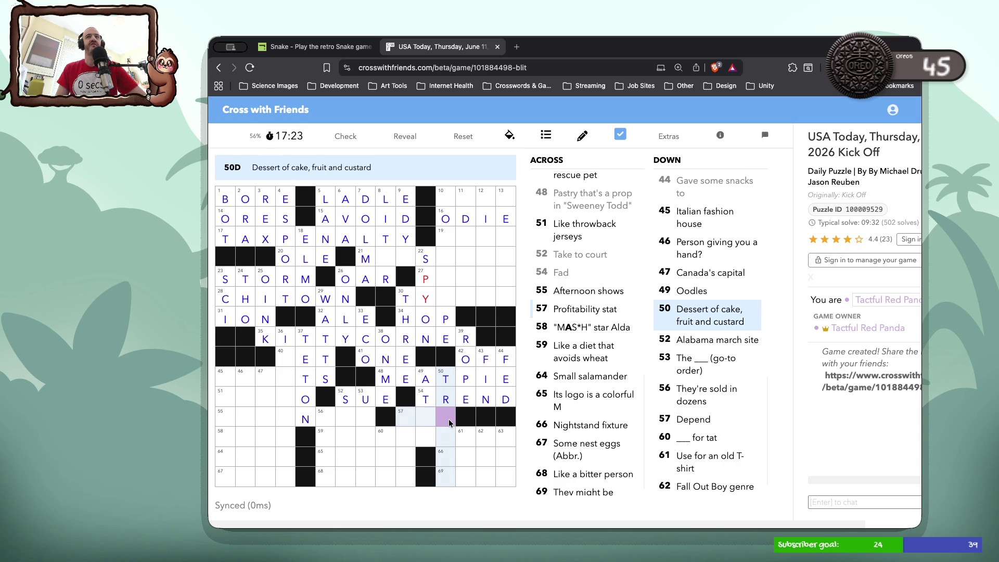
left_click(441, 465)
left_click(442, 469)
type("T")
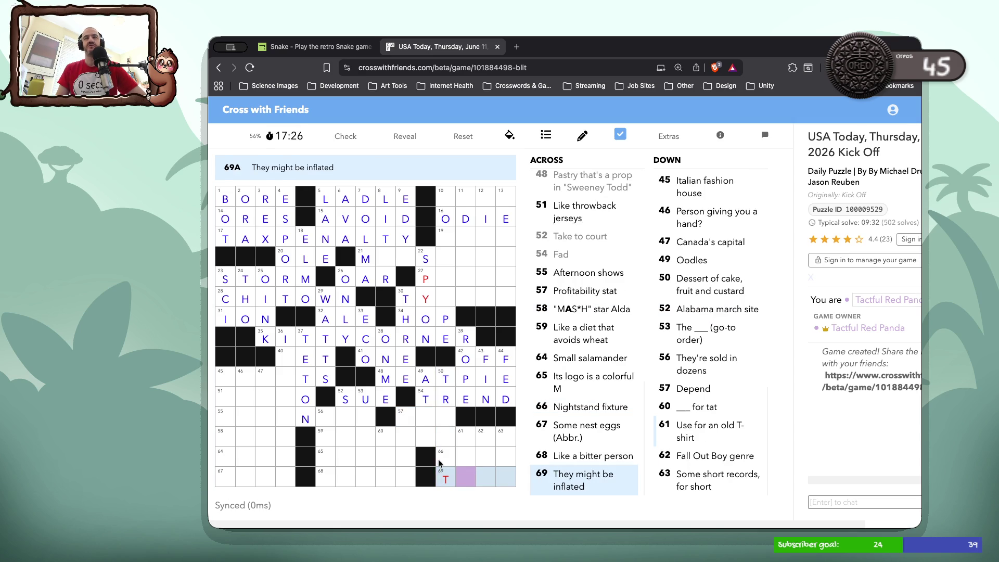
key("BackSpace")
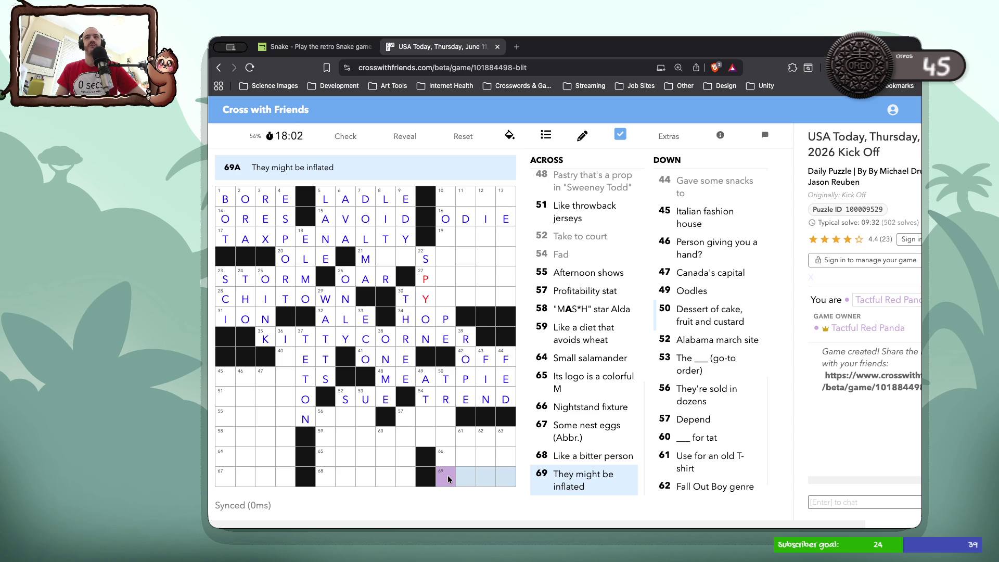
Enter EGOS in 69-Across and IFL to make 50-Down TRIFLE.
type("EGO")
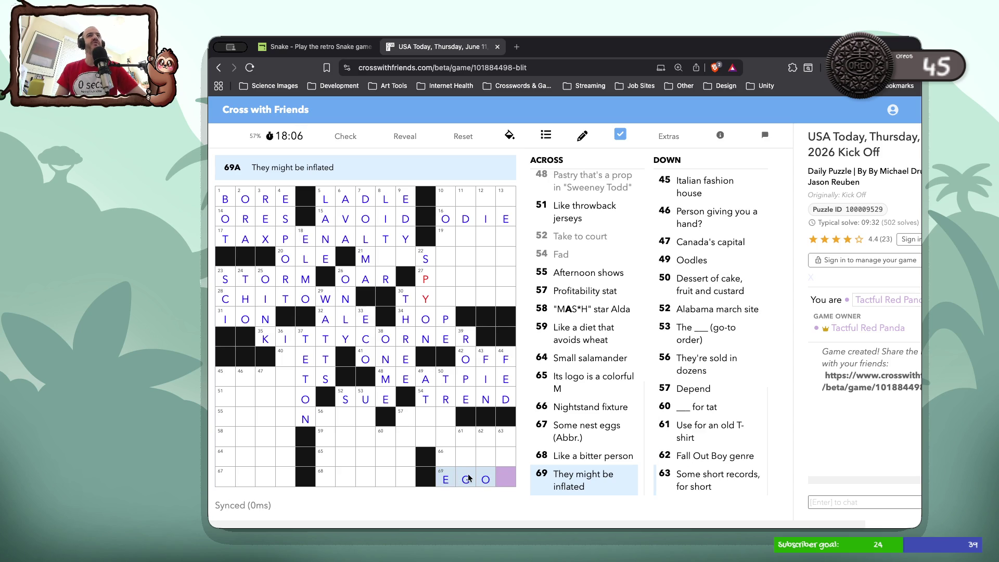
type("S")
left_click(448, 422)
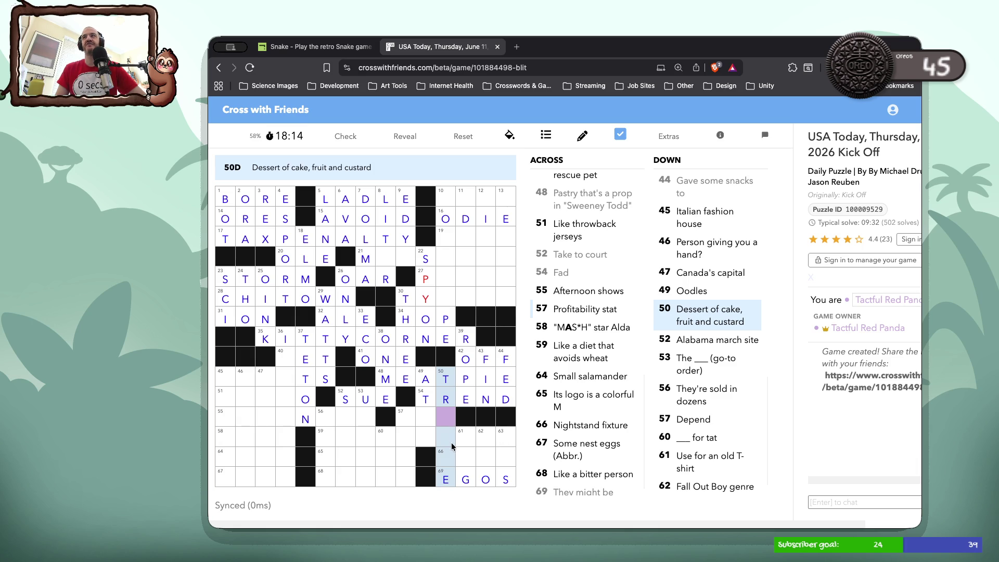
left_click(451, 465)
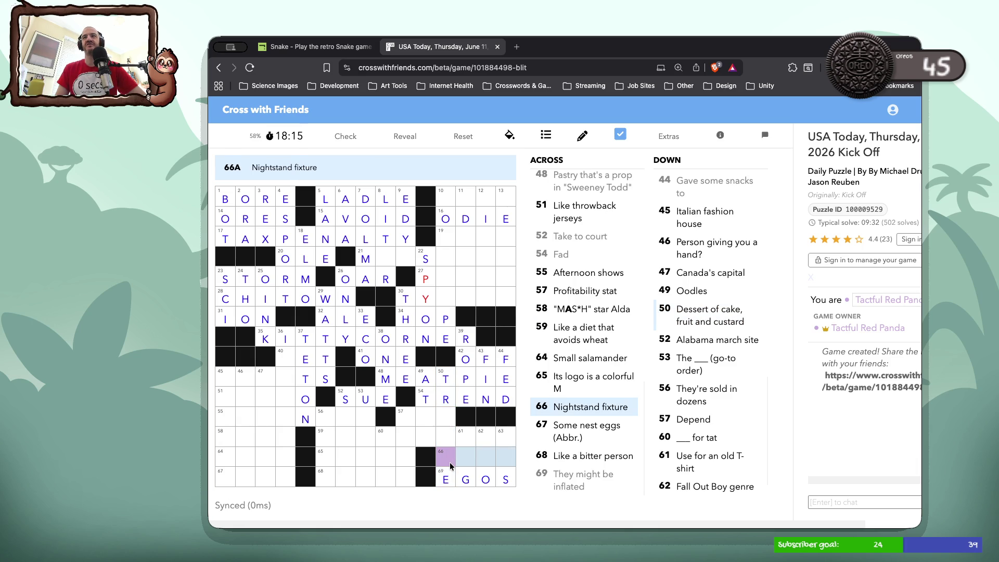
left_click(448, 436)
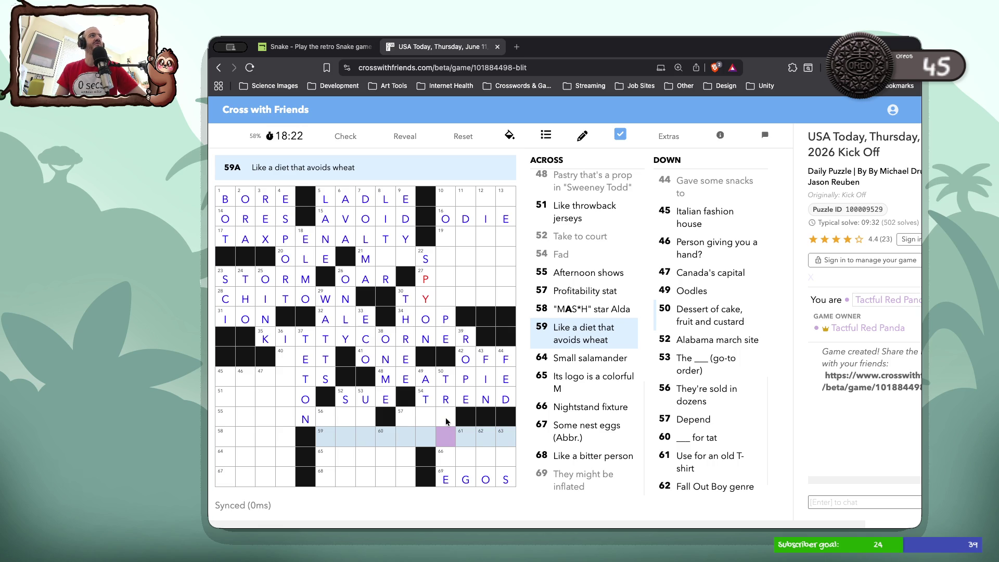
left_click(446, 417)
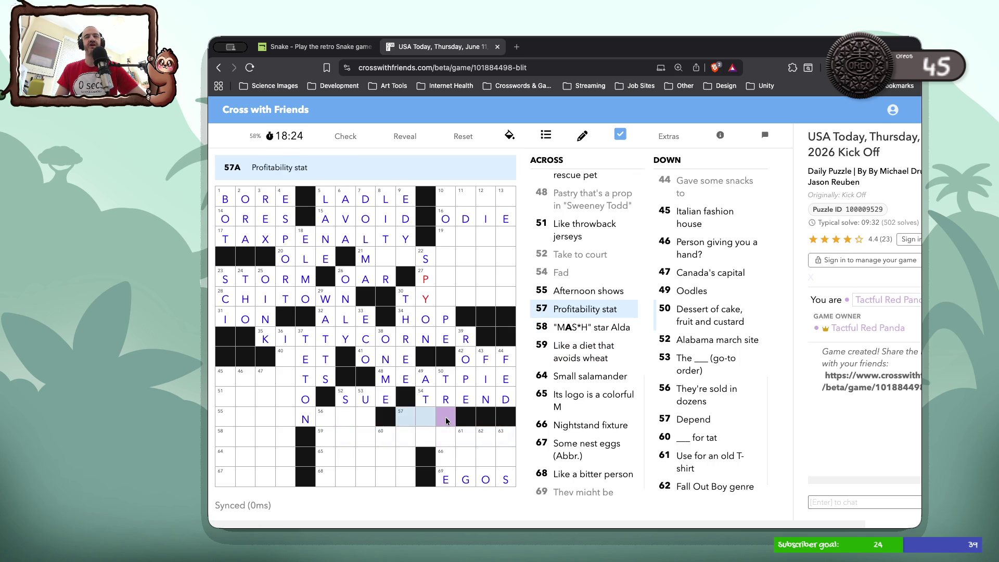
left_click(446, 417)
type("ifl")
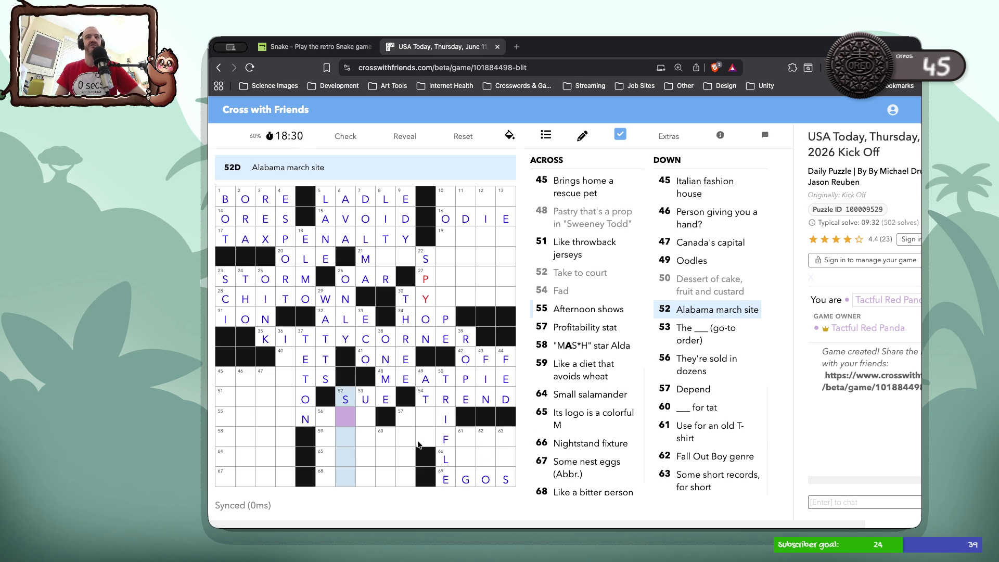
Fill 59-Across as GLUTENFREE, changing the mistyped O to E.
left_click(323, 442)
type("glutonree")
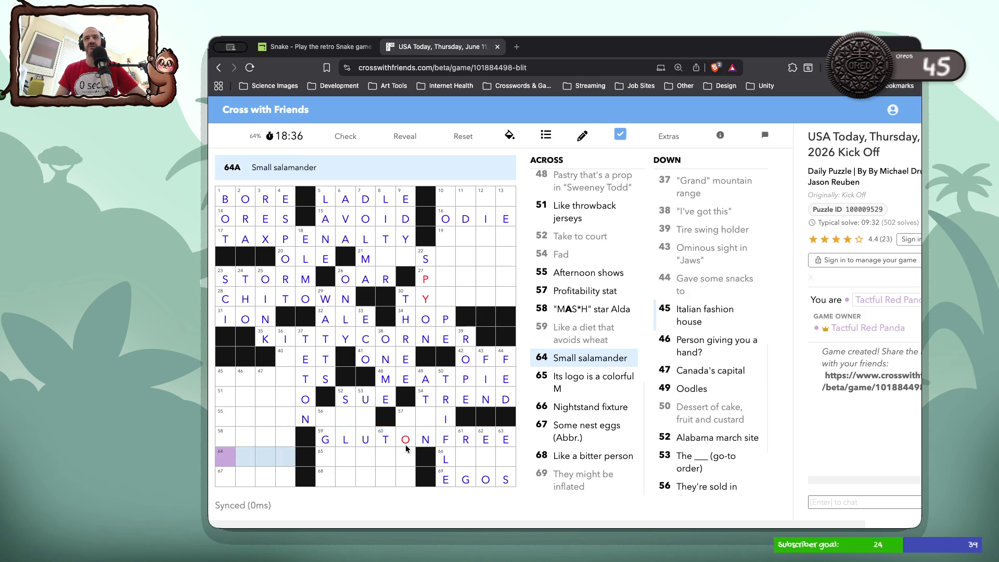
left_click(406, 444)
type("e")
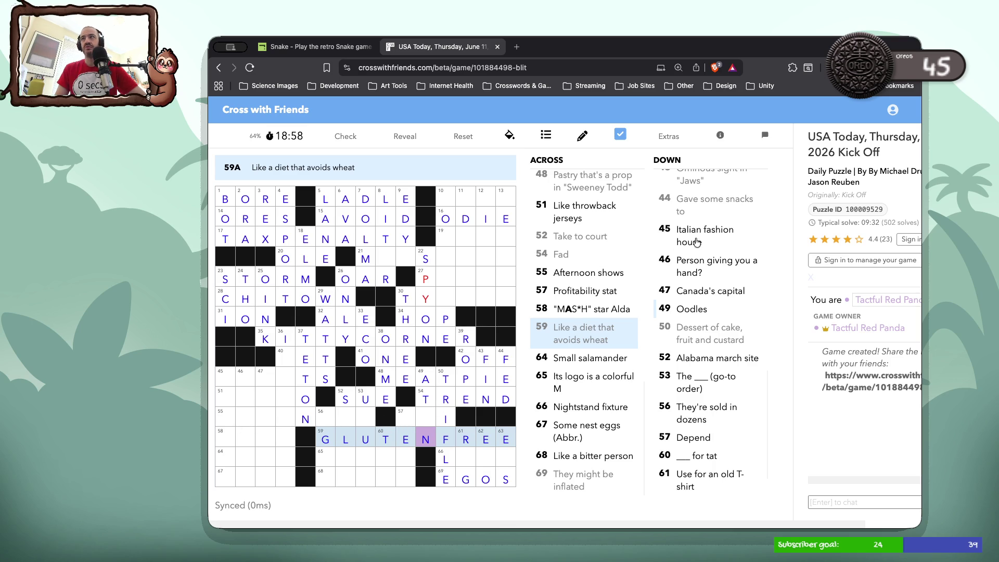
Complete 52-Down as SELMA and review the 57- and 45-Across clues.
left_click(693, 356)
type("EL")
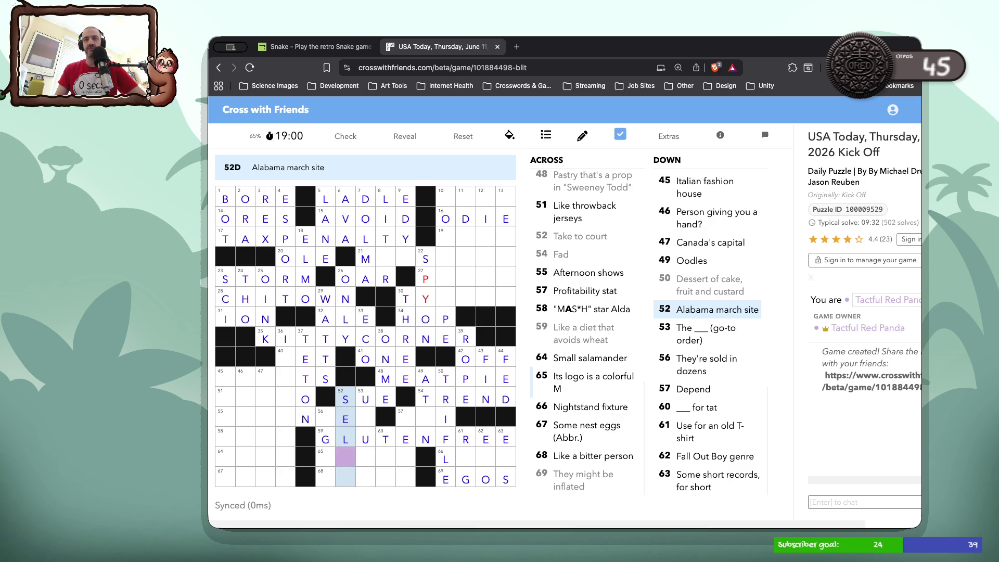
type("MA")
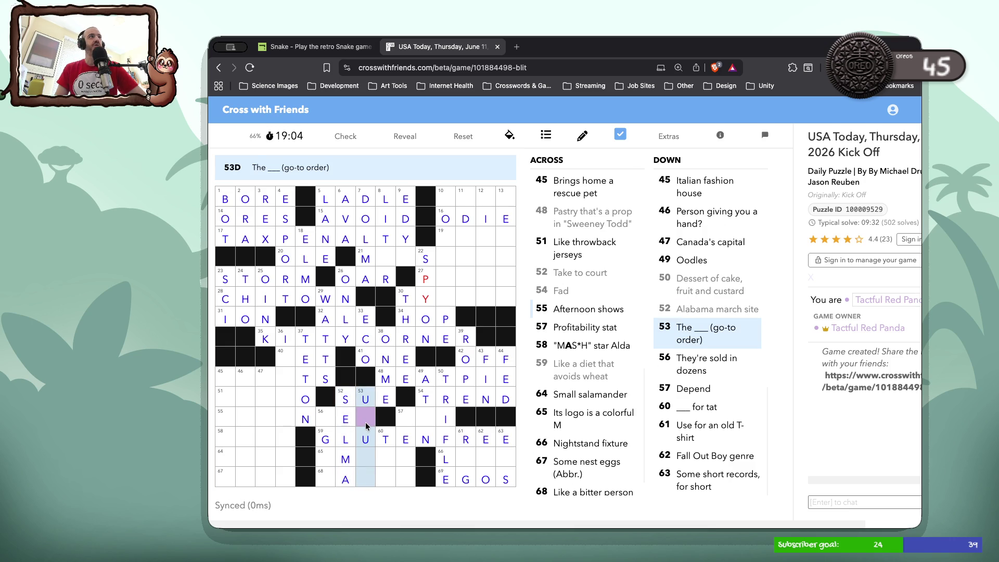
left_click(404, 422)
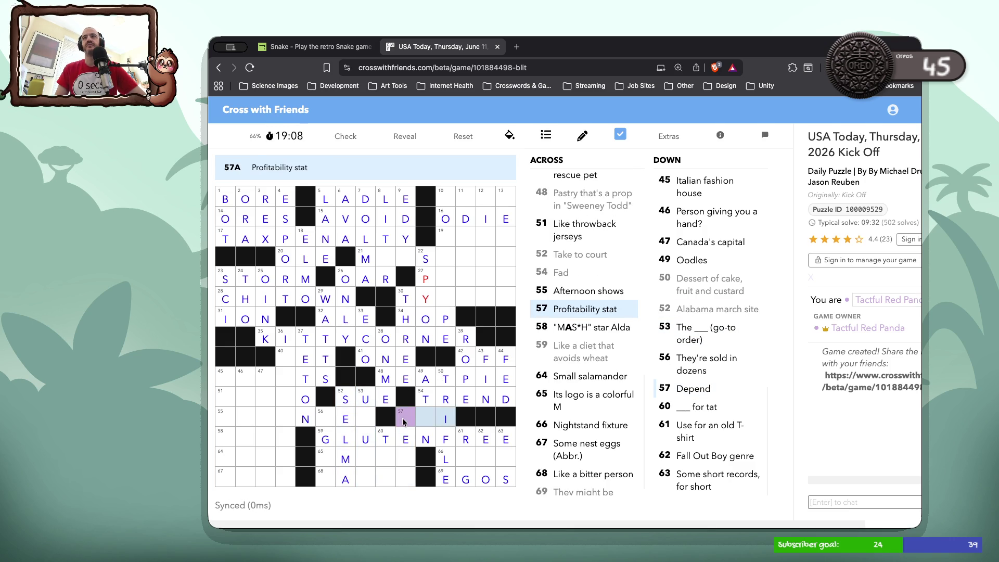
left_click(225, 388)
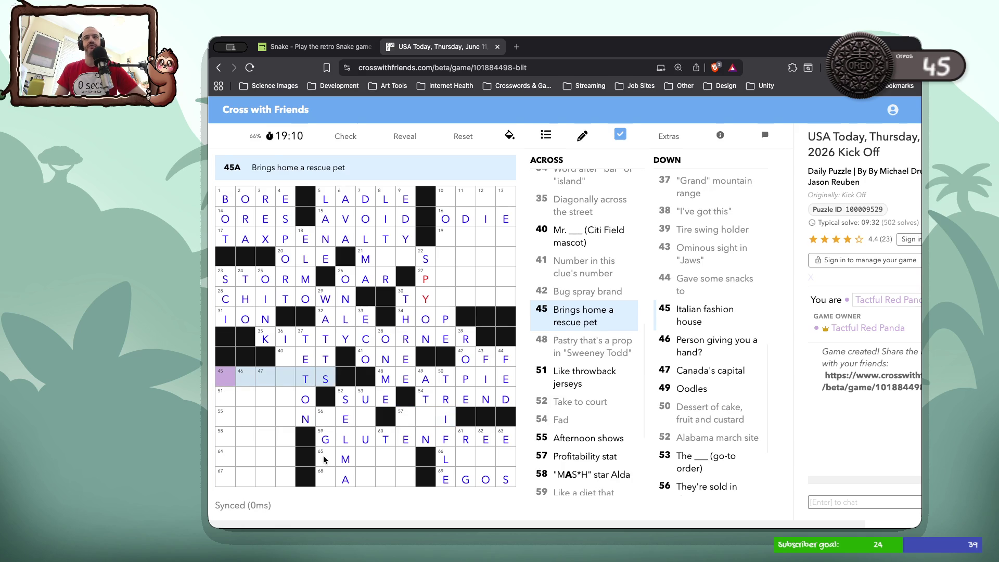
Check the 65-Across clue, then type letters into 53-Down, which reads USUAL.
left_click(324, 462)
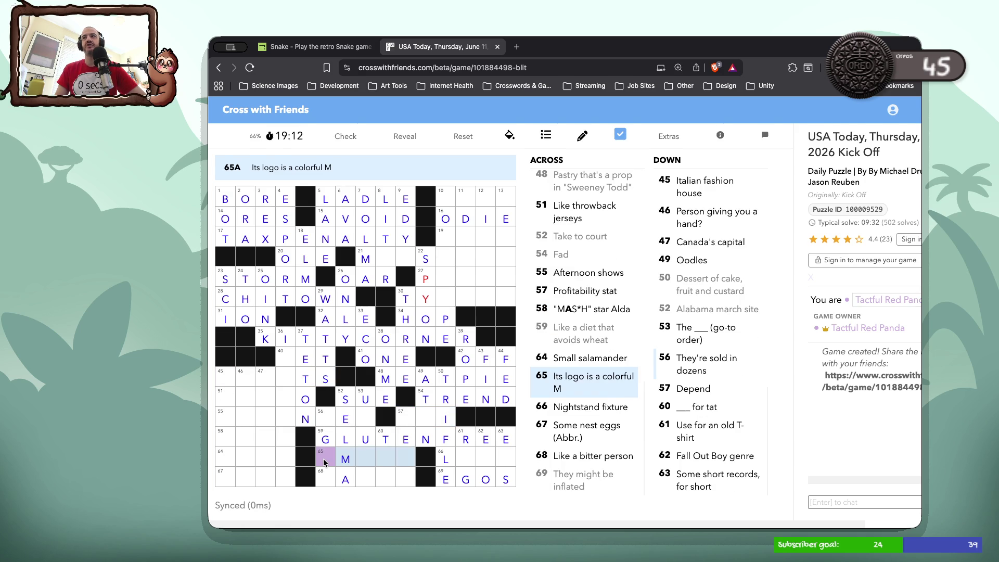
left_click(324, 462)
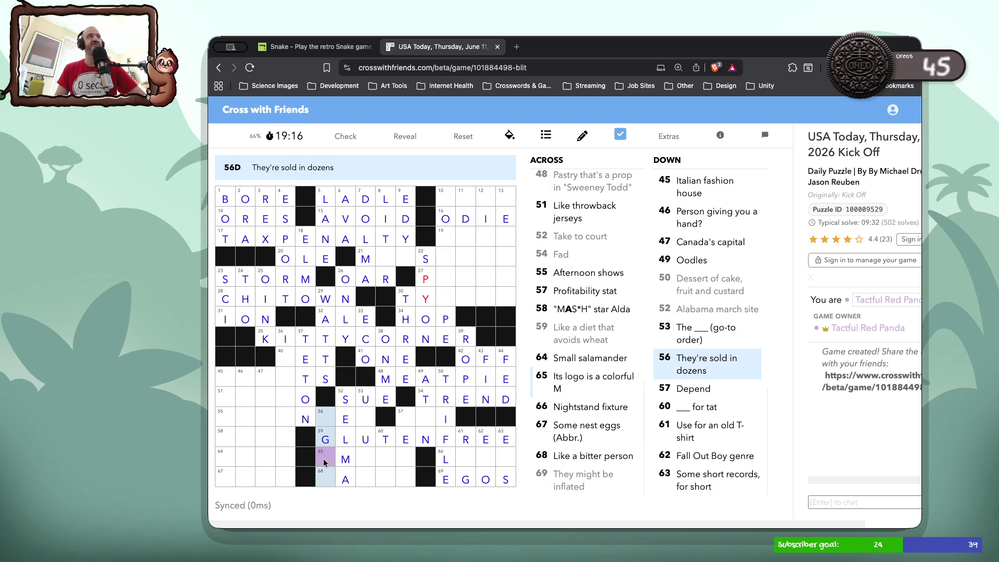
left_click(323, 462)
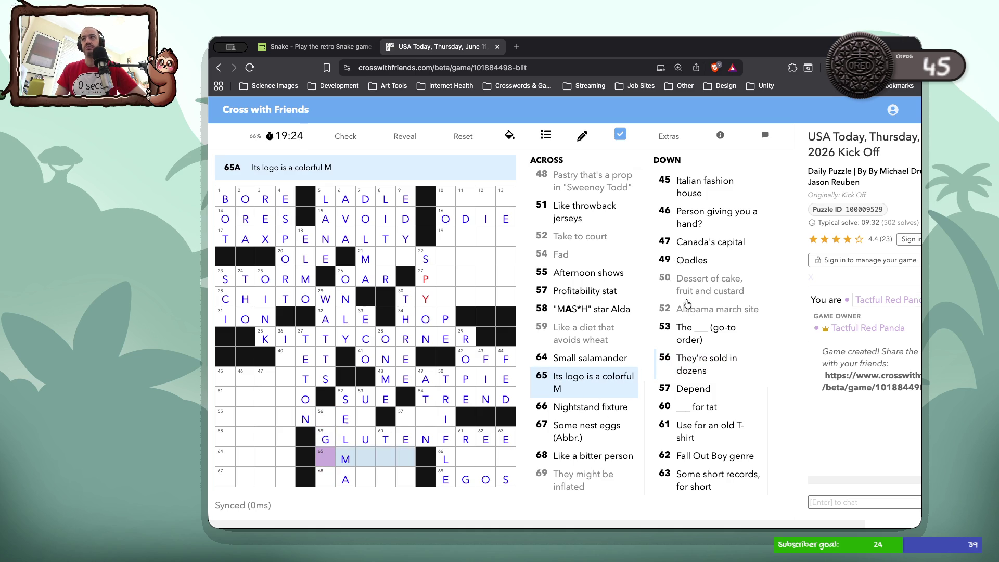
left_click(685, 334)
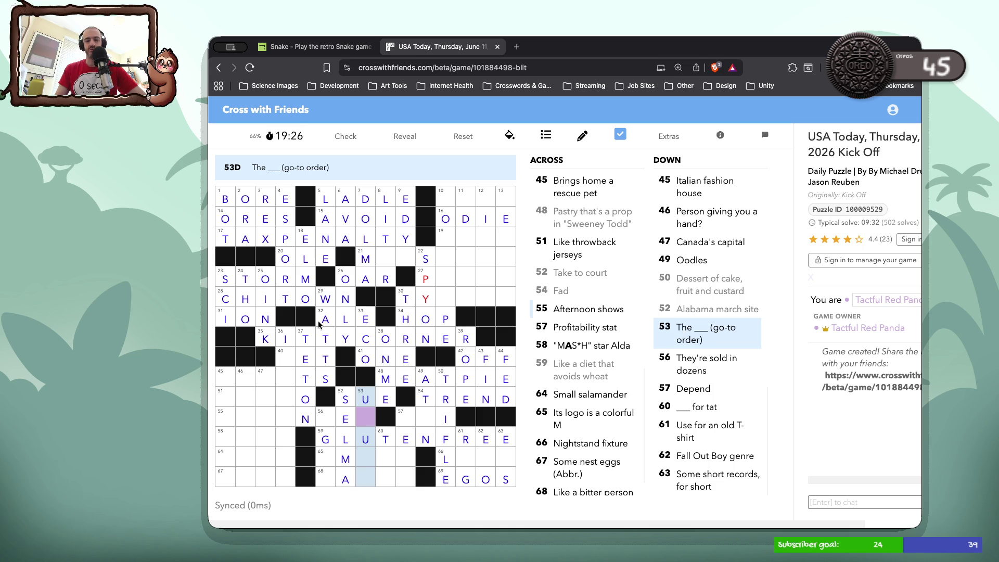
type("al")
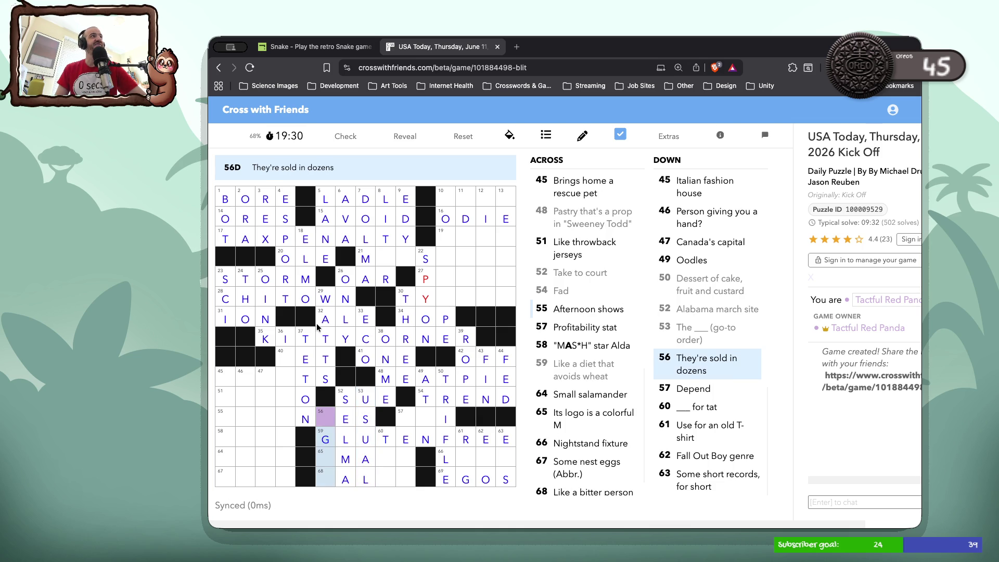
type("e")
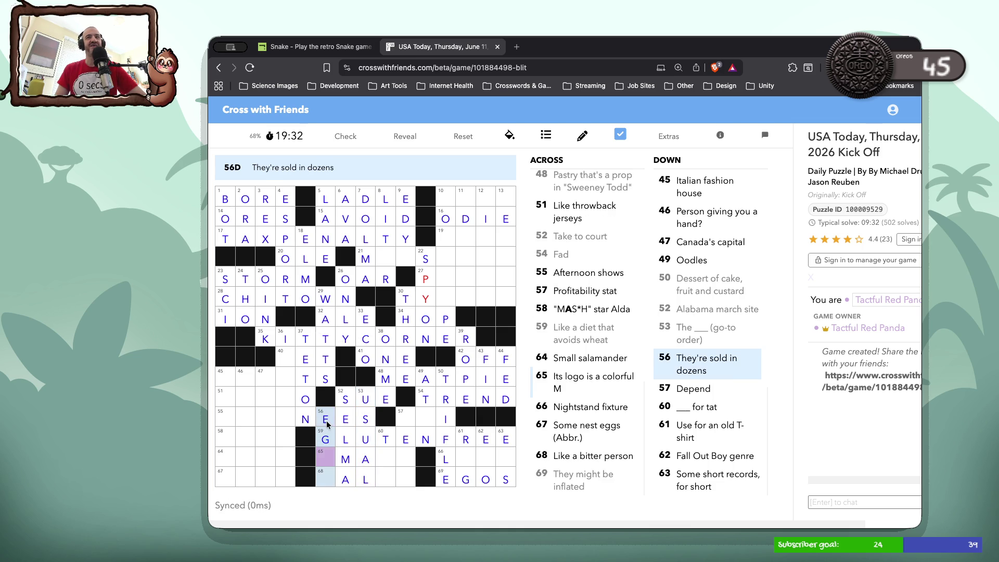
type("gs")
Complete 65 Across as GMAIL by typing IL into its empty squares.
left_click(327, 457)
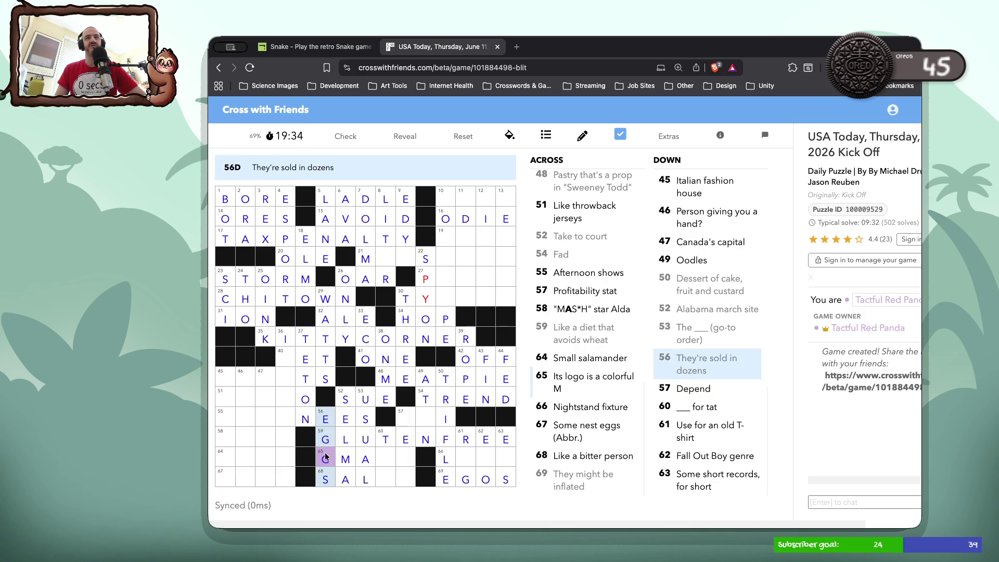
left_click(326, 457)
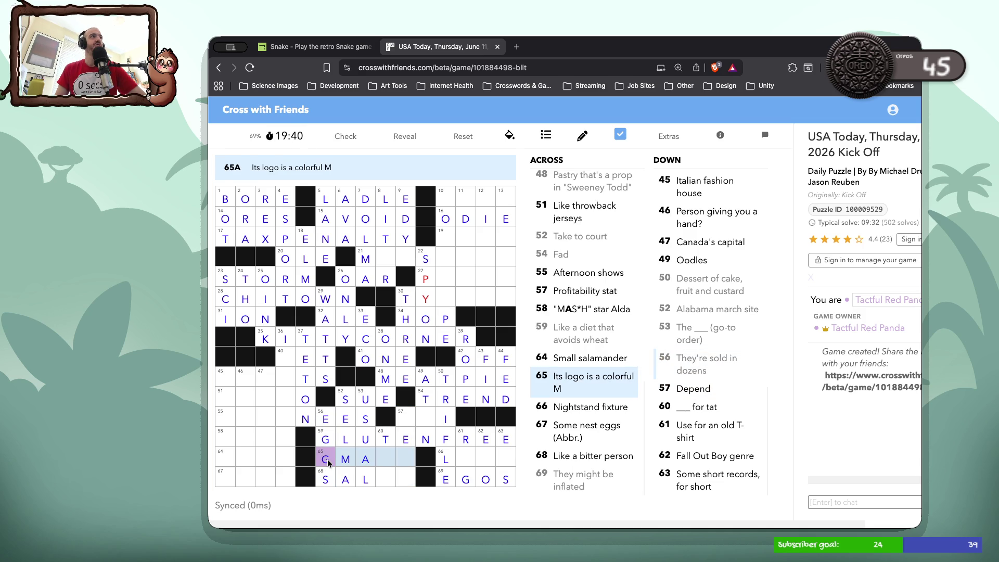
left_click(384, 459)
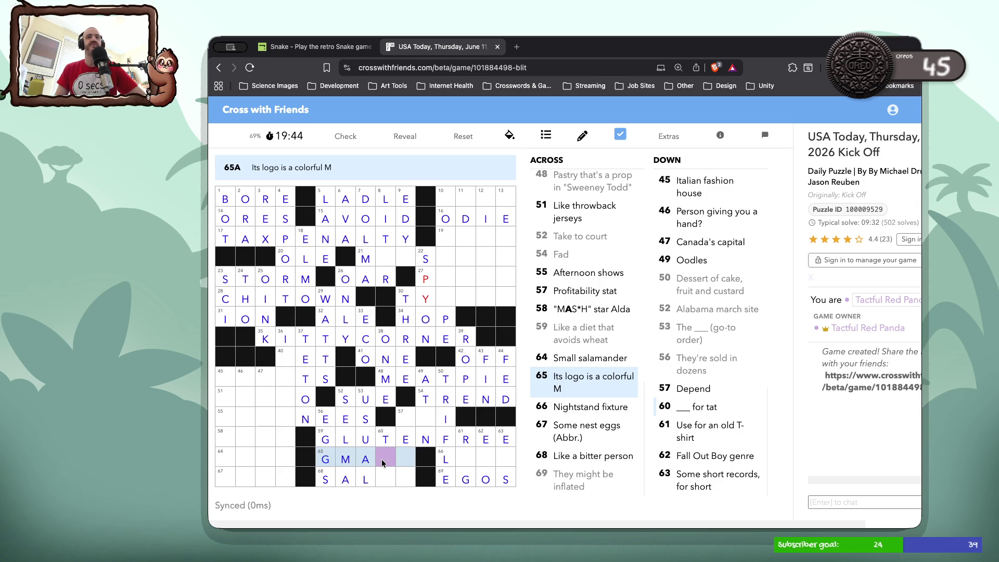
type("il")
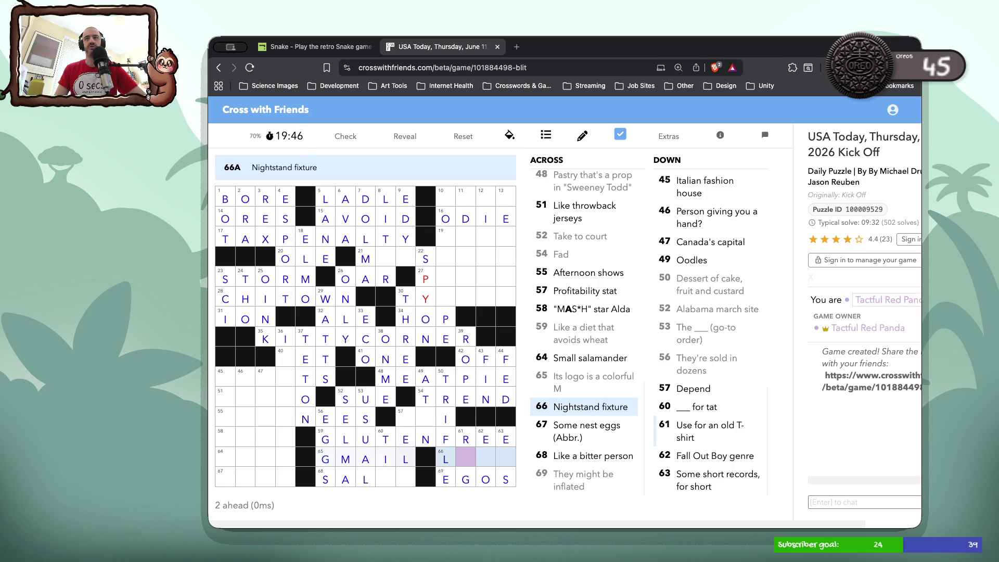
Add T at the end of 60 Down and Y at 68 Across to spell SALTY.
left_click(390, 475)
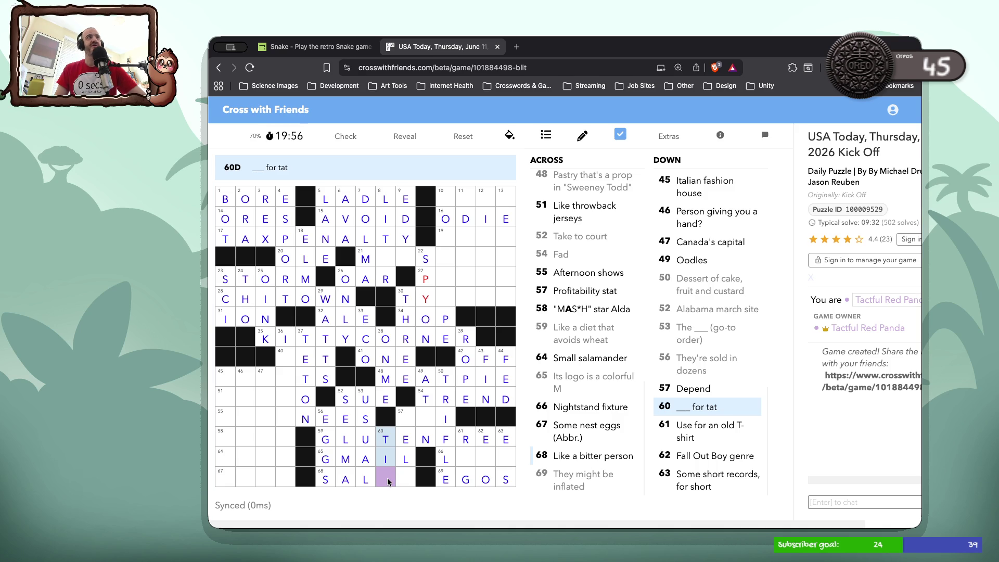
type("T")
left_click(405, 480)
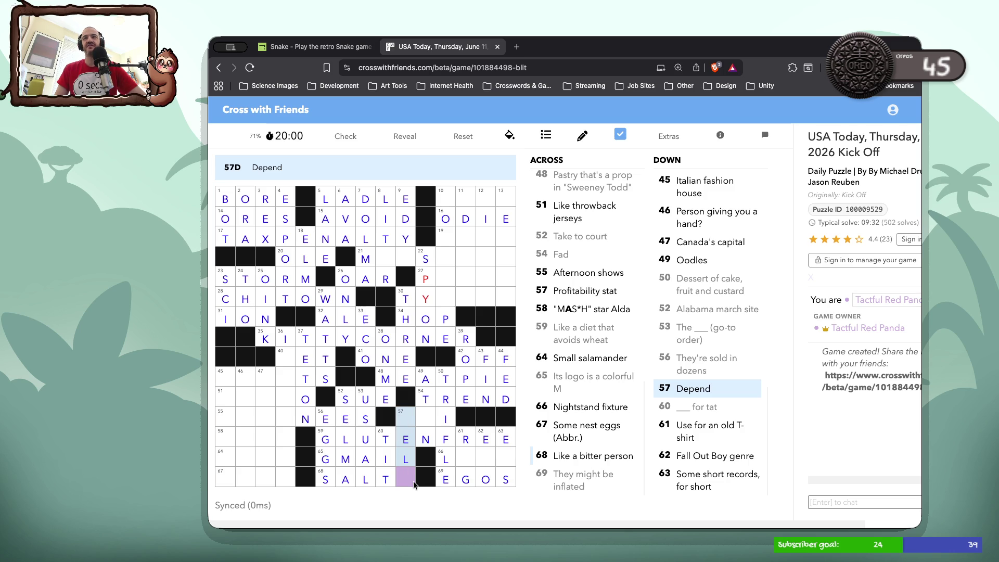
left_click(409, 483)
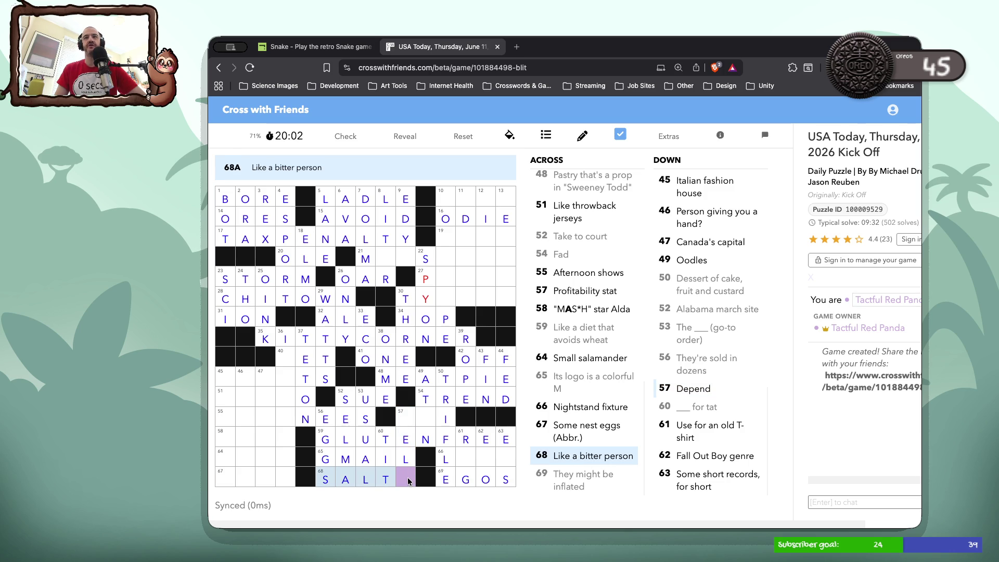
type("Y")
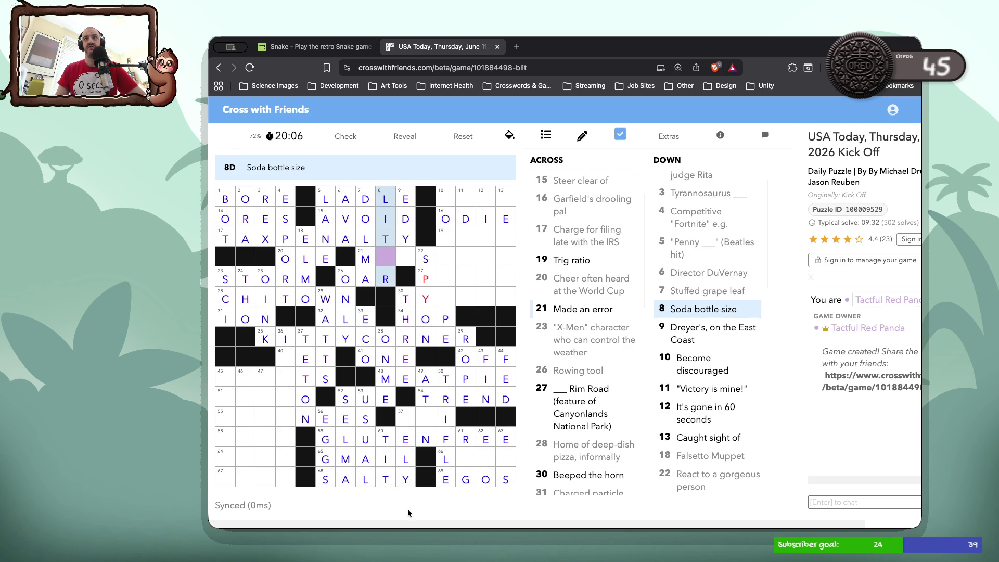
Enter RO at 57 Across for ROI and AMP at 66 Across for LAMP.
left_click(411, 424)
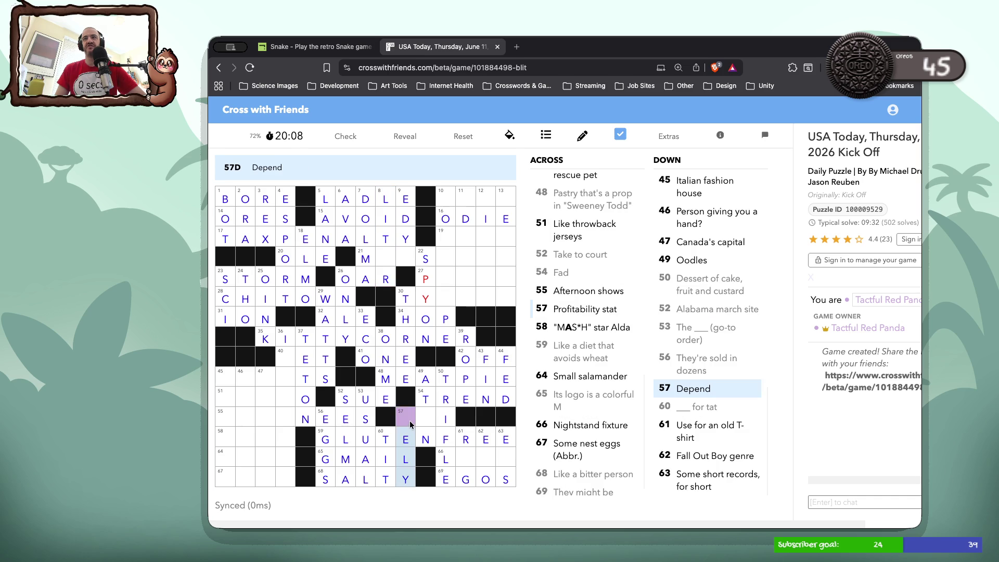
left_click(409, 420)
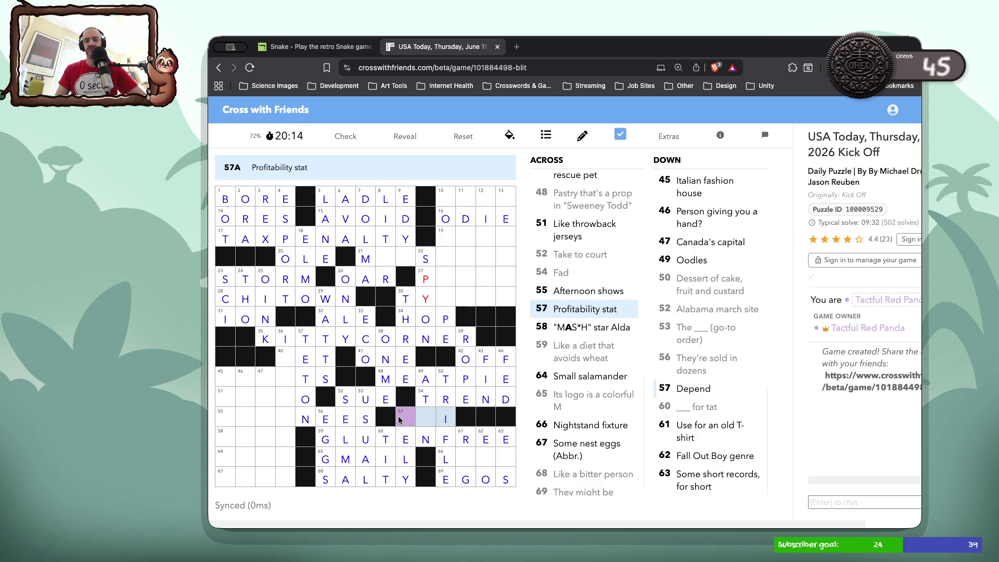
type("ro")
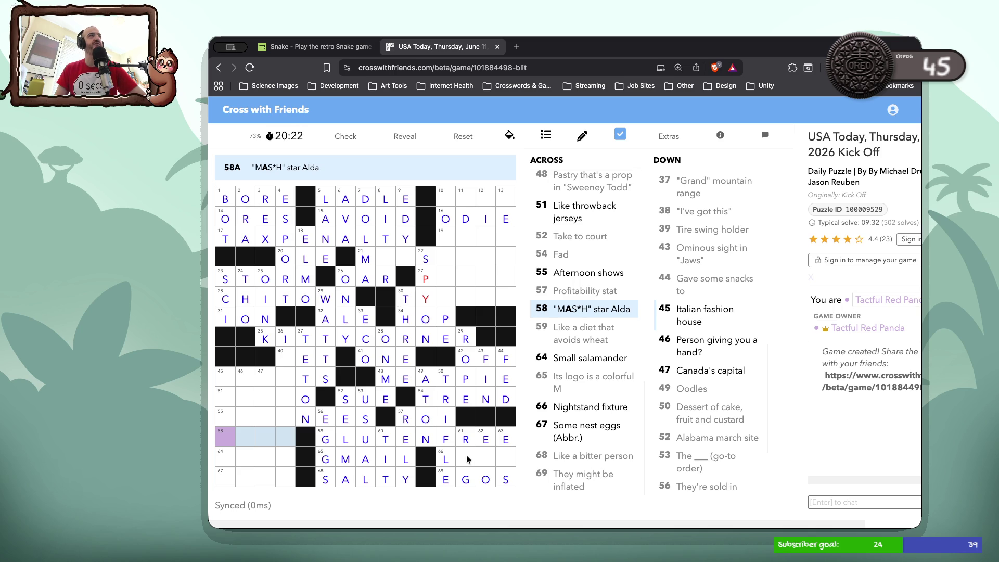
left_click(467, 459)
left_click(467, 459)
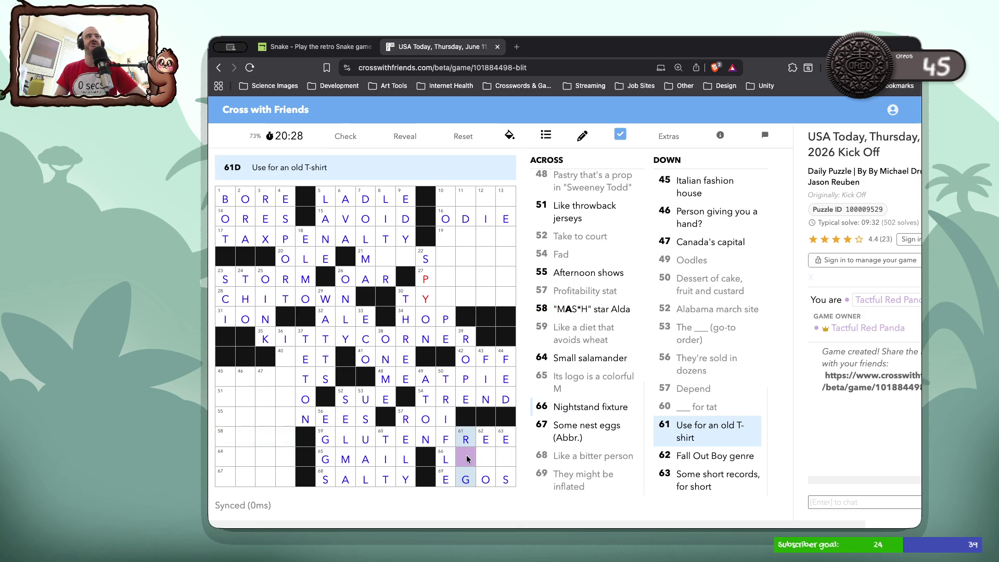
left_click(466, 459)
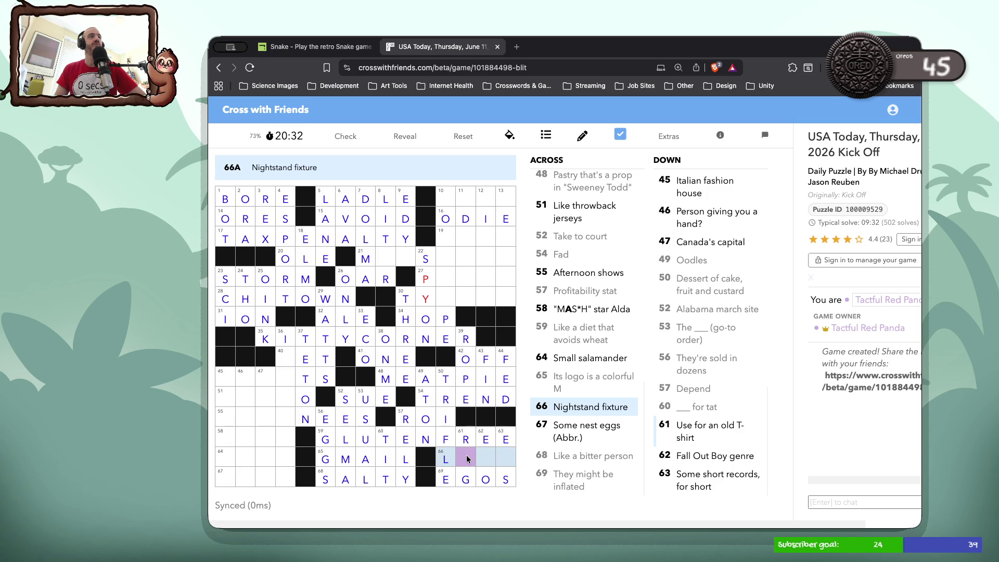
type("AMP")
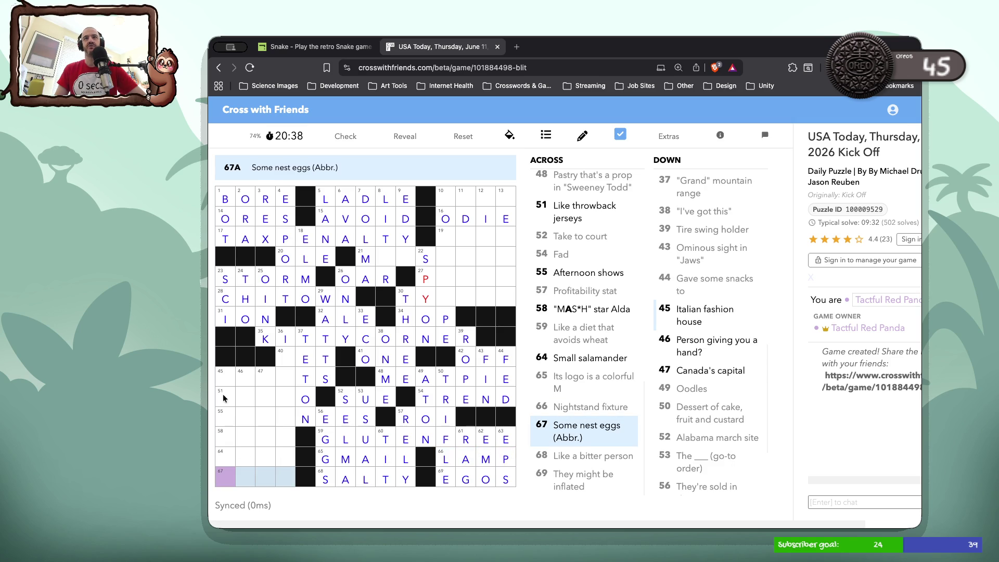
Select empty square 40 mid-grid, comparing its 40 Across and 36 Down clues.
left_click(286, 361)
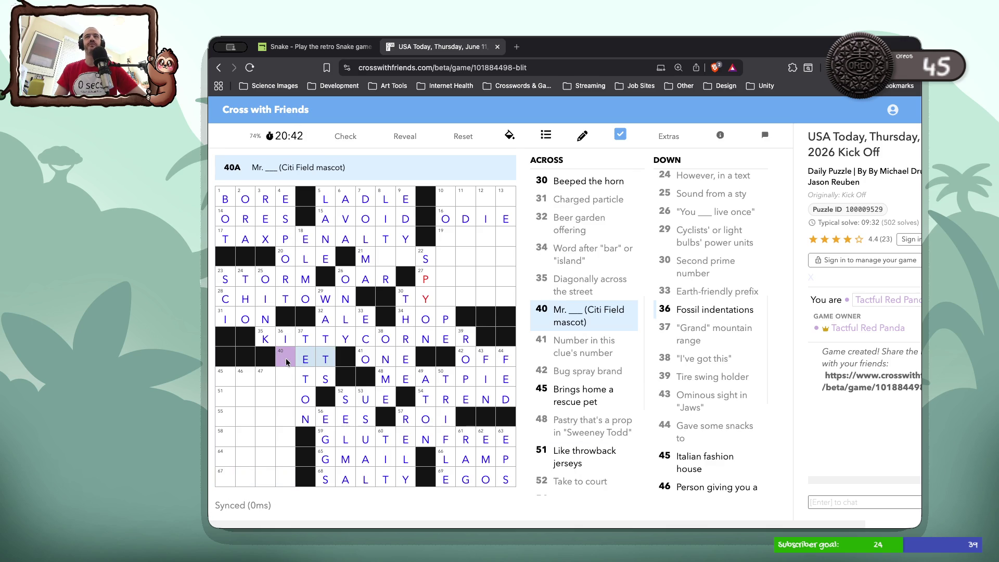
left_click(285, 361)
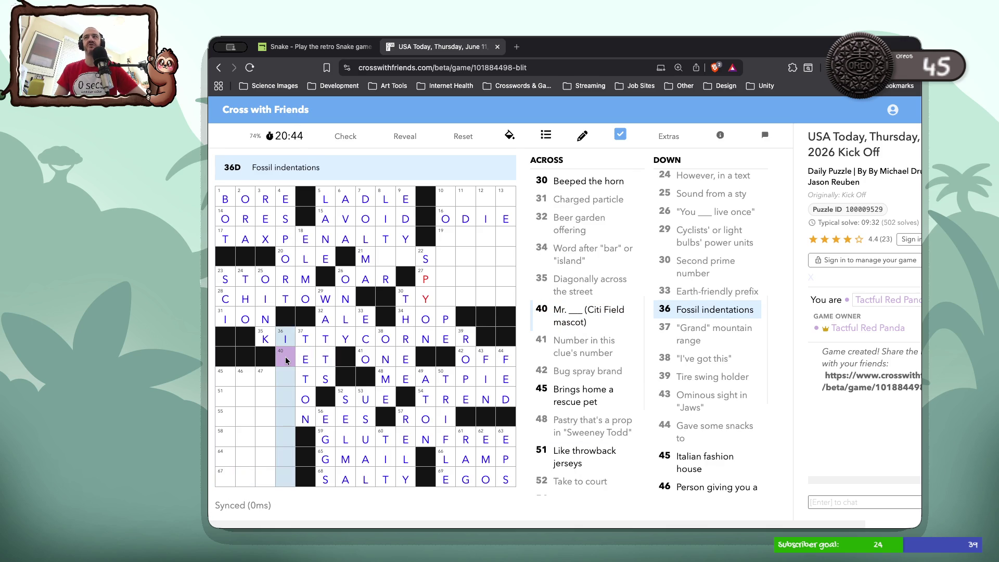
left_click(286, 361)
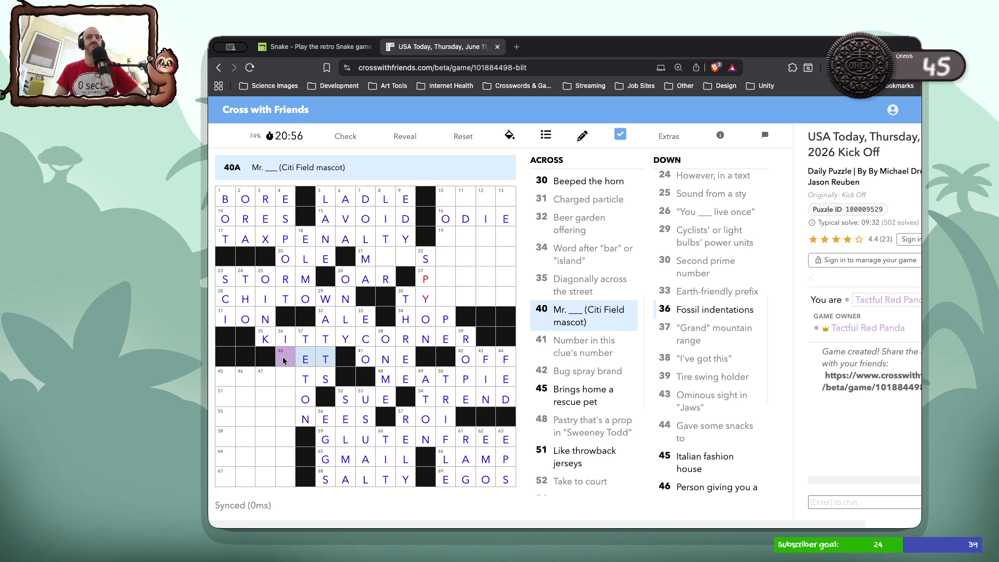
left_click(281, 361)
Type M into square 40 so 40 Across reads MET.
left_click(282, 359)
type("M")
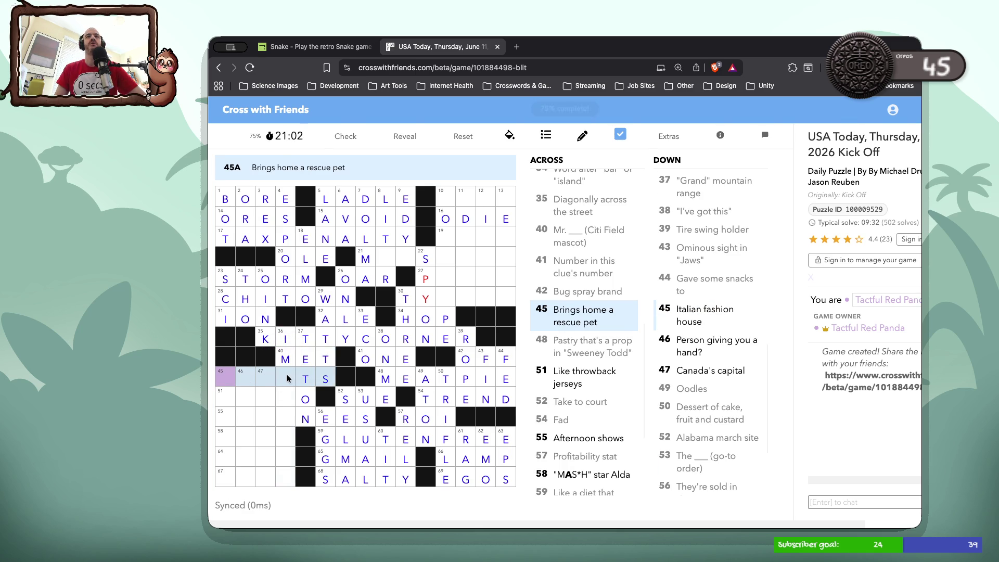
left_click(287, 378)
left_click(287, 378)
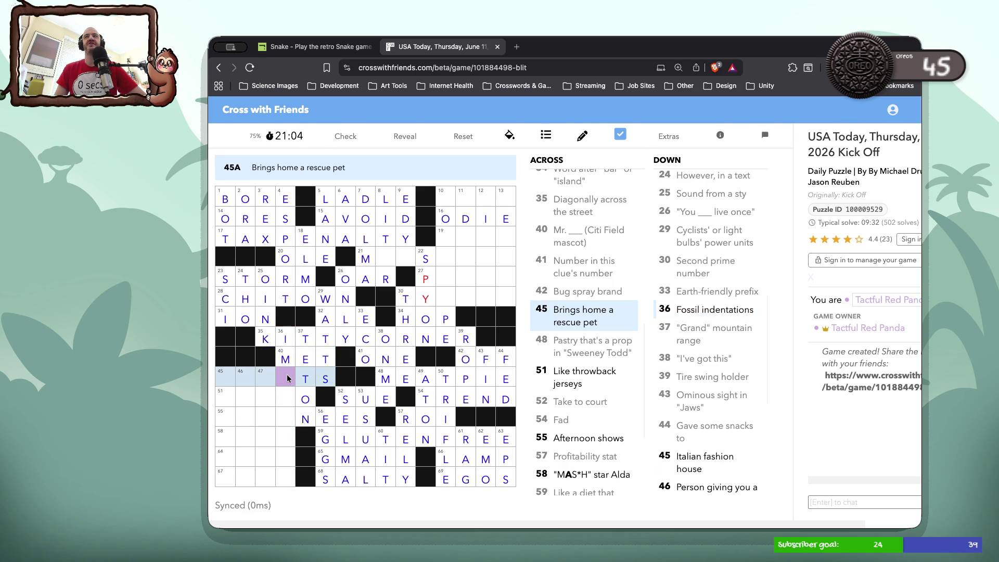
Fill 45 Across with ADOP to read ADOPTS, and 45 Down with RMANI for ARMANI.
left_click(223, 382)
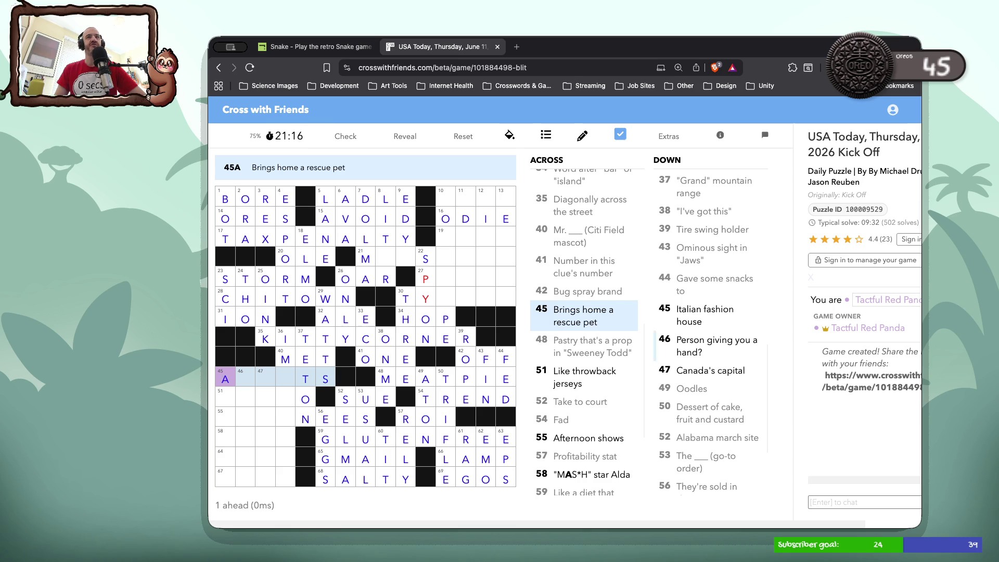
type("adop")
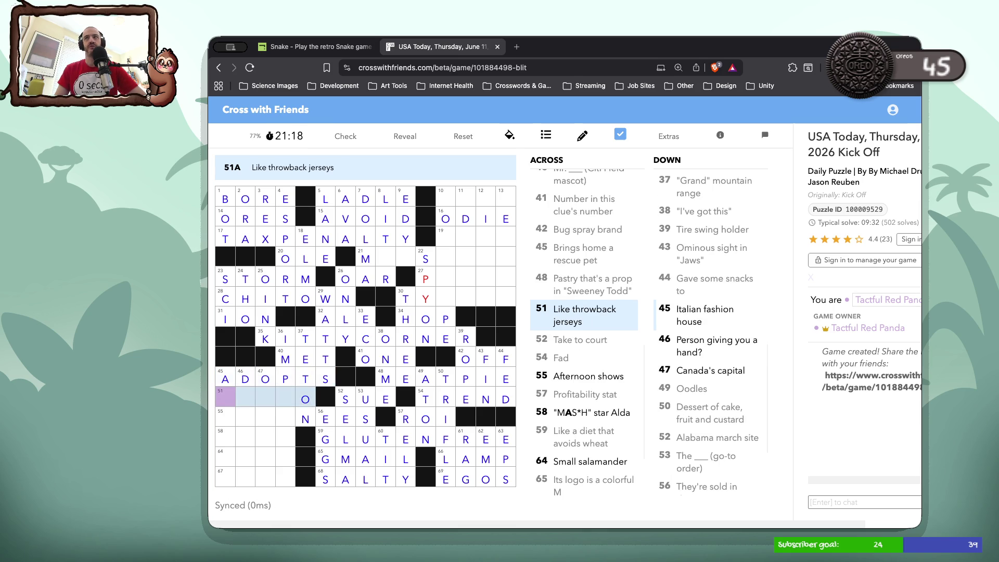
left_click(225, 399)
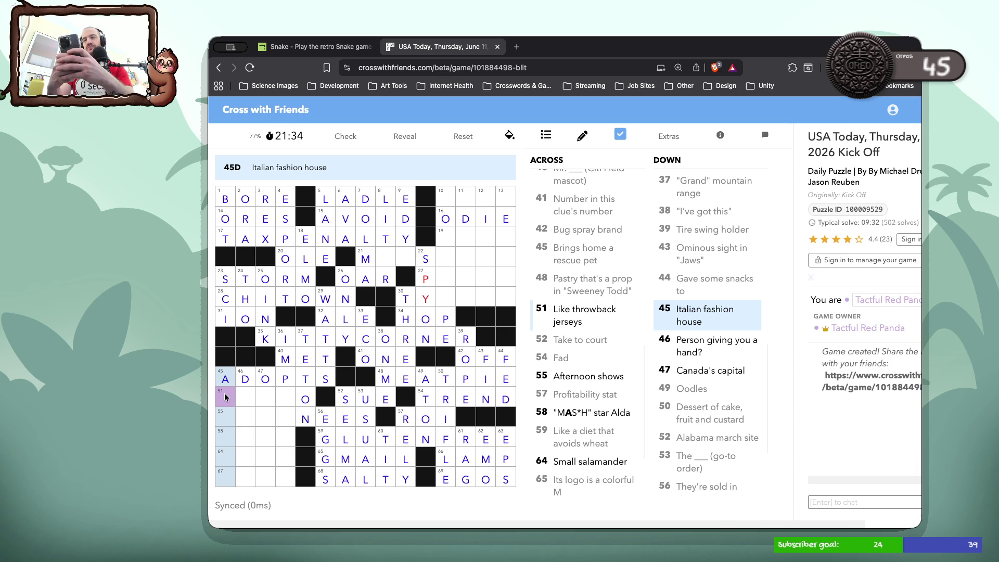
type("RMANI")
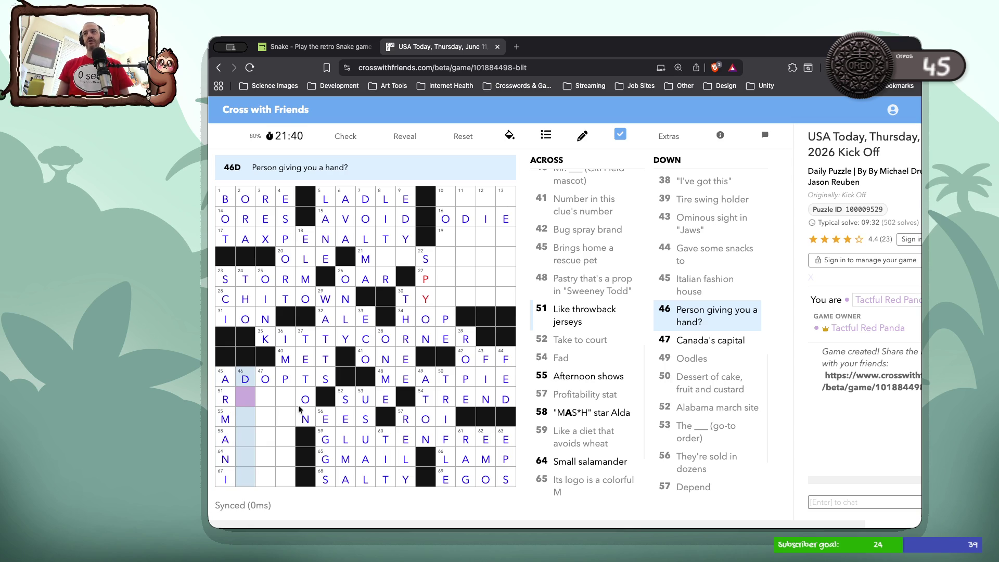
left_click(253, 403)
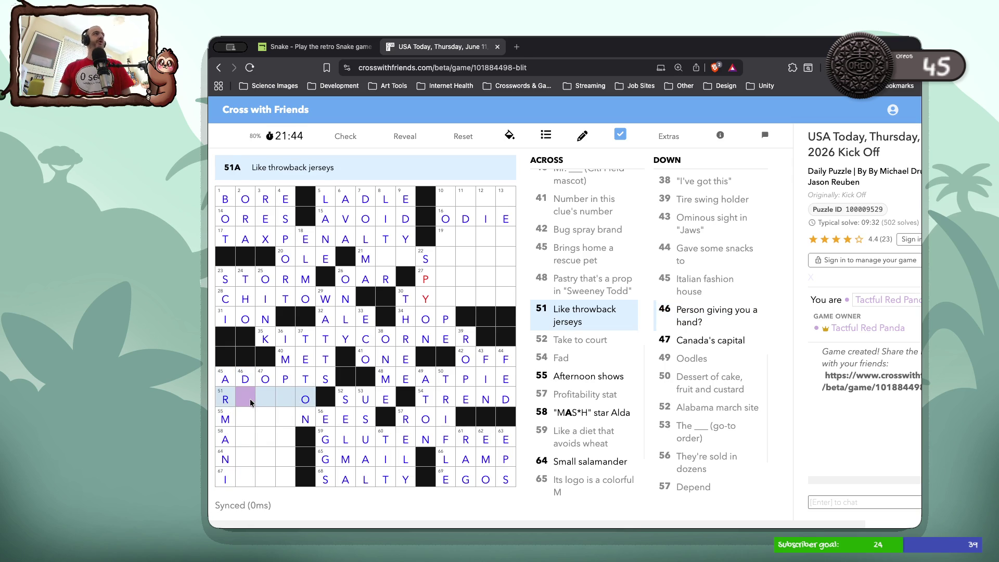
Put R in the row-51 square of 36 Down, undoing a mistaken extra entry.
double_click(285, 399)
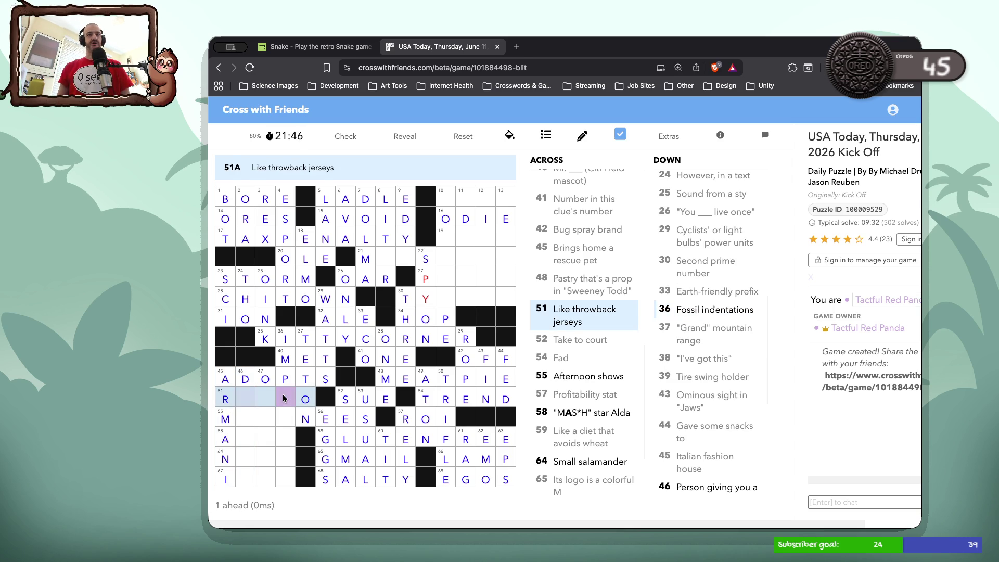
type("R")
key("Down")
key("Down")
key("Down")
key("Up")
key("Up")
key("Up")
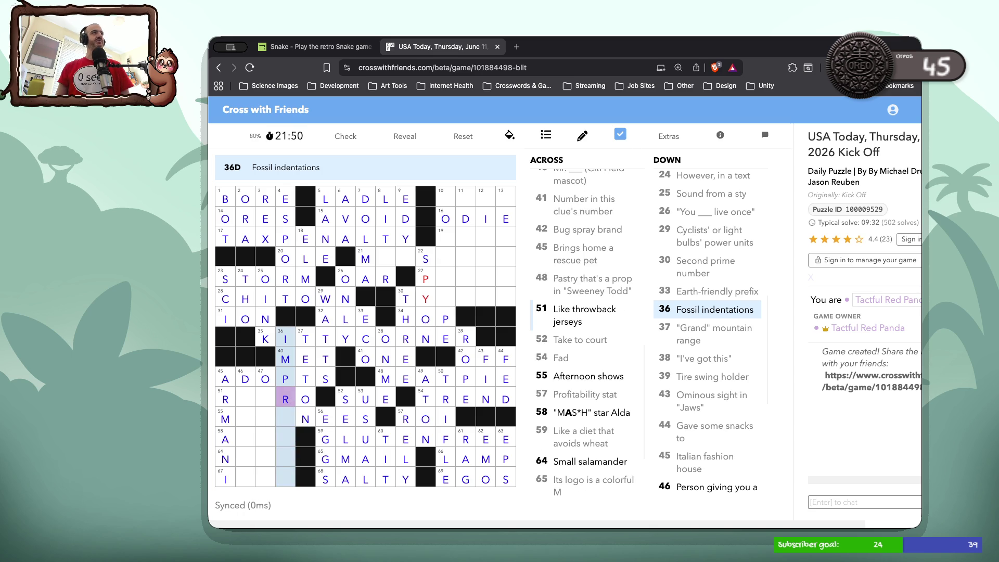
key("Down")
type("ES")
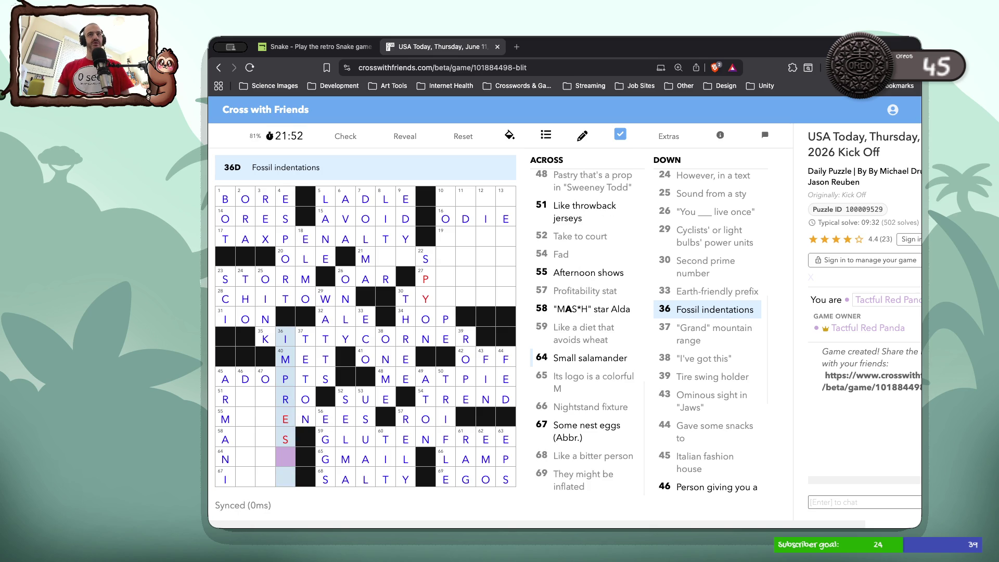
key("BackSpace")
key("BackSpace")
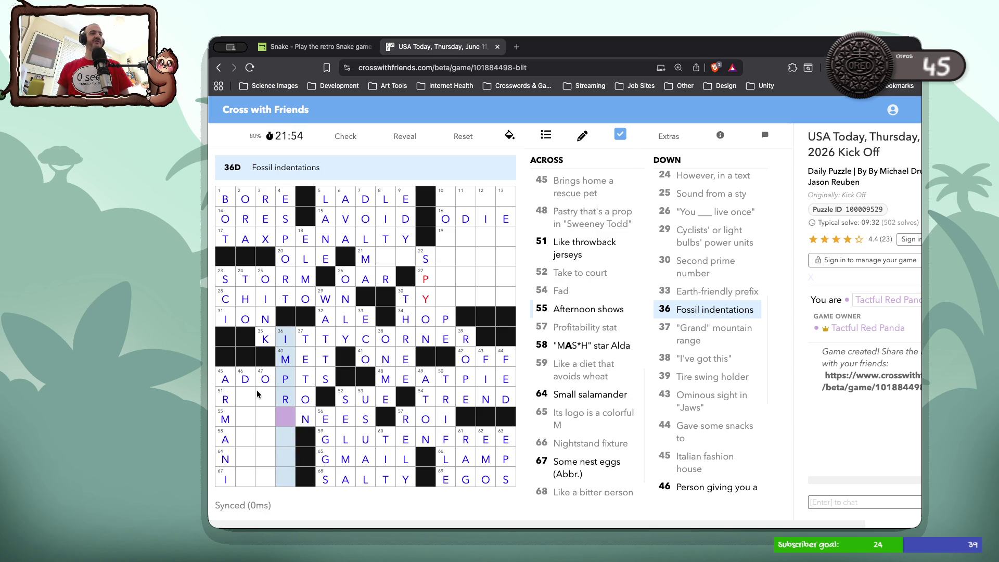
left_click(239, 396)
left_click(239, 397)
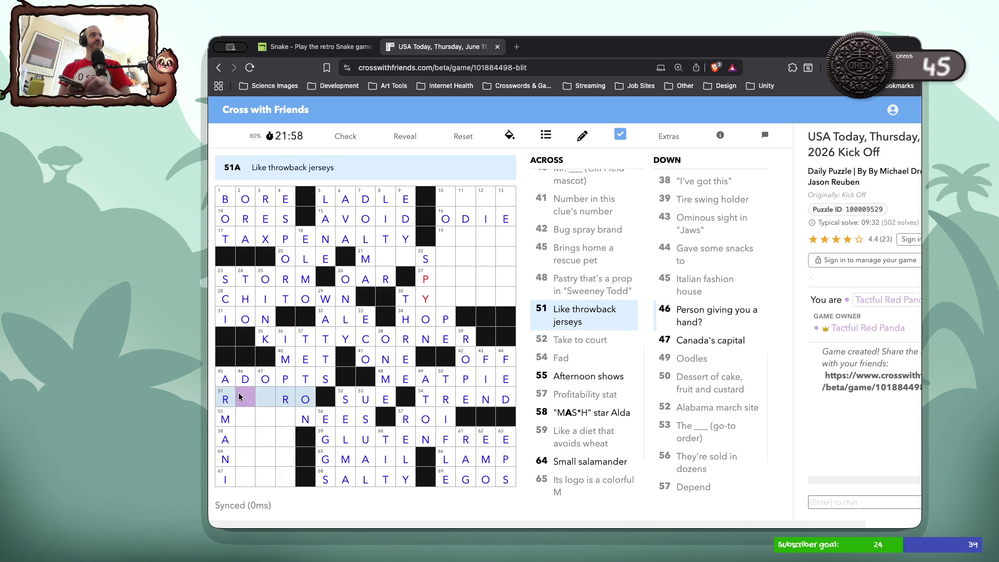
Type INTS below the R so 36 Down reads PRINTS.
left_click(289, 423)
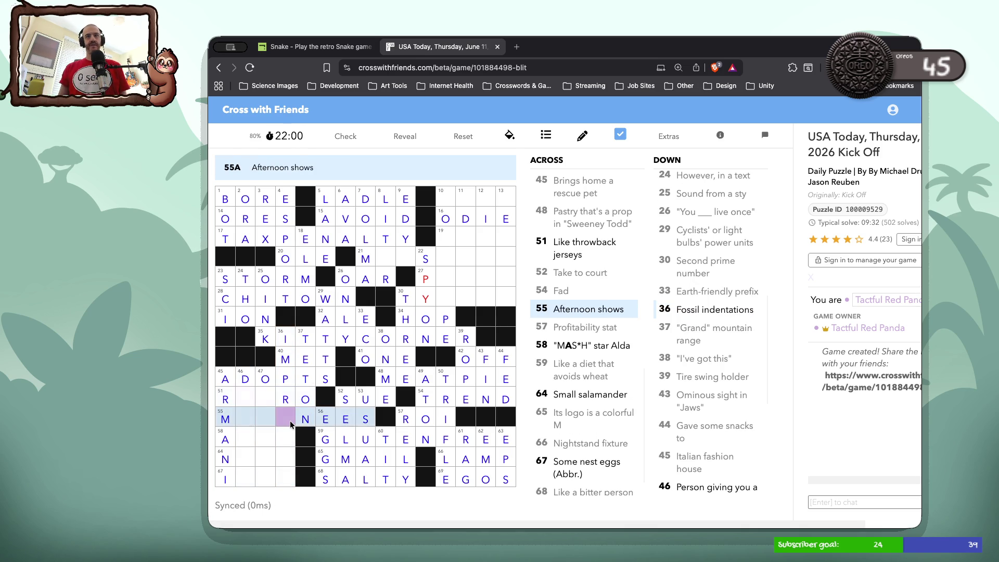
left_click(289, 425)
type("INTS")
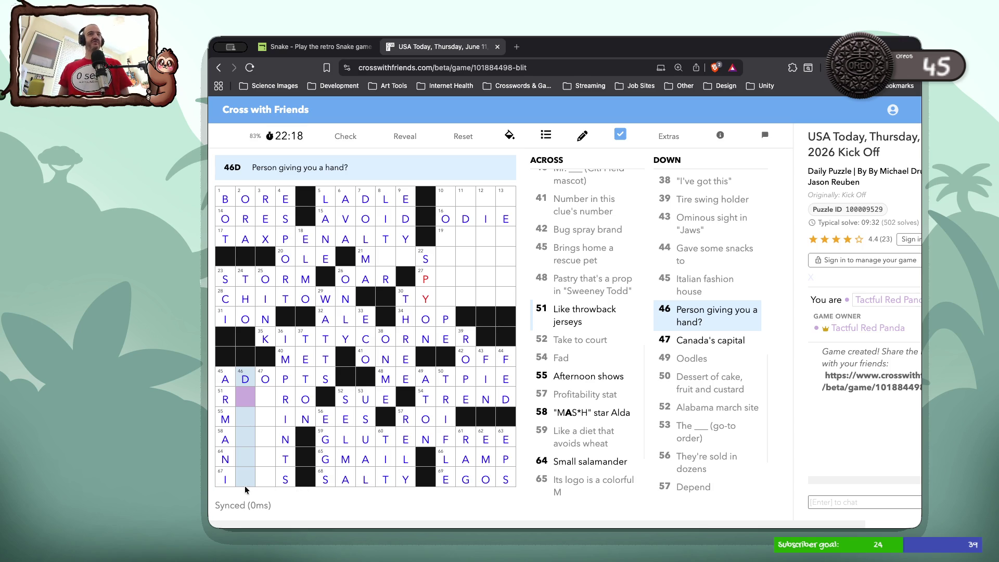
type("OC")
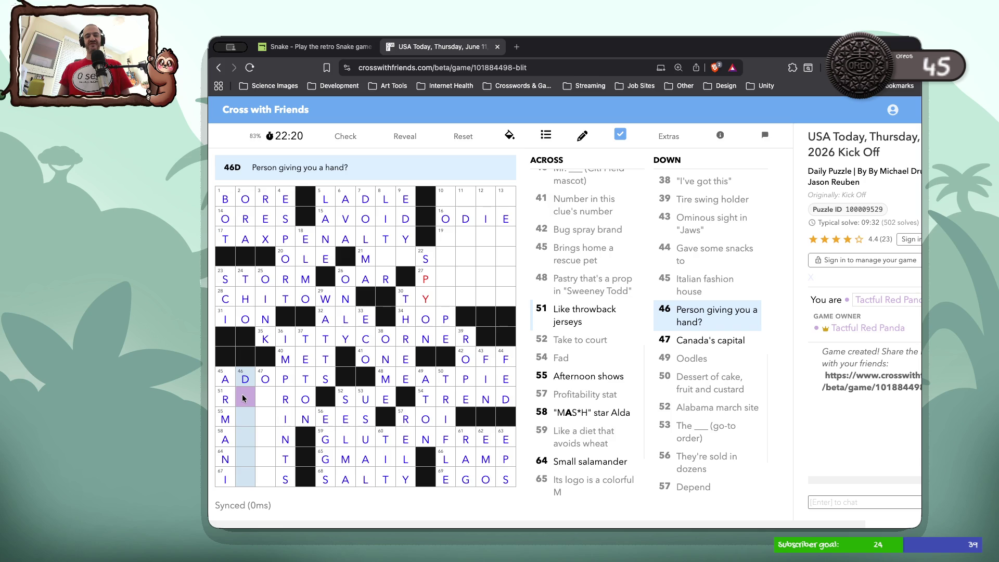
key("BackSpace")
key("BackSpace")
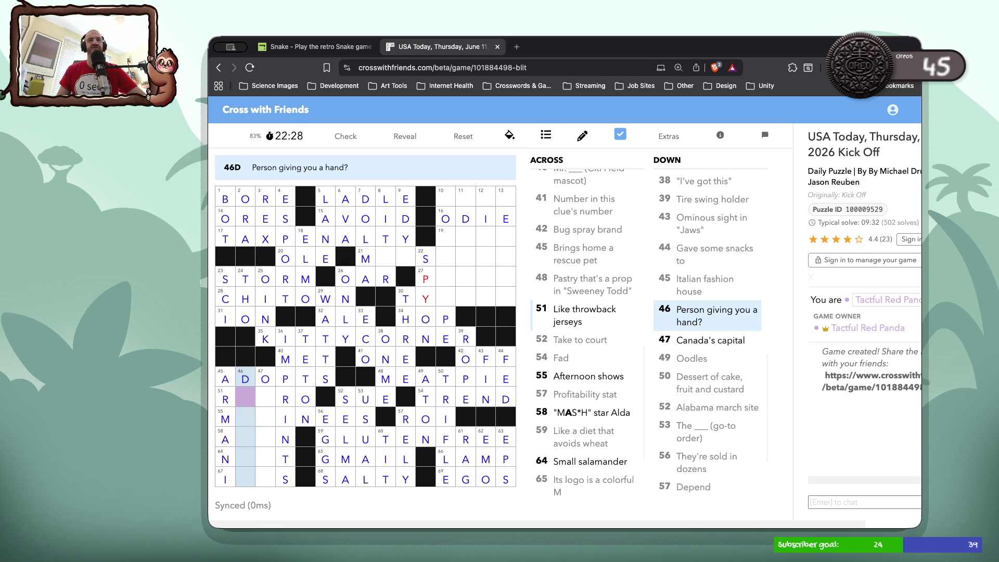
Enter ET in the empty squares of 51 Across to make RETRO.
left_click(242, 398)
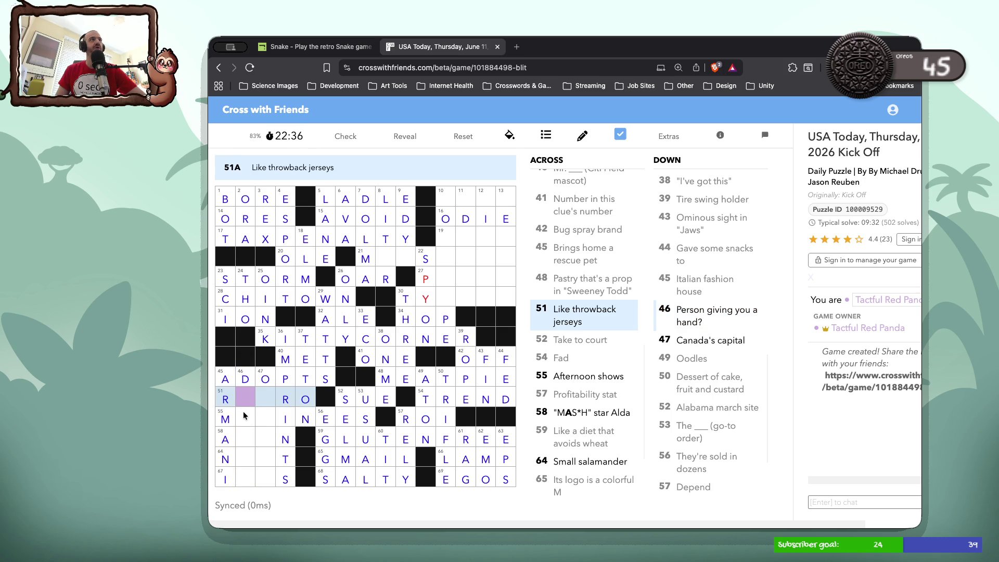
left_click(244, 415)
left_click(244, 415)
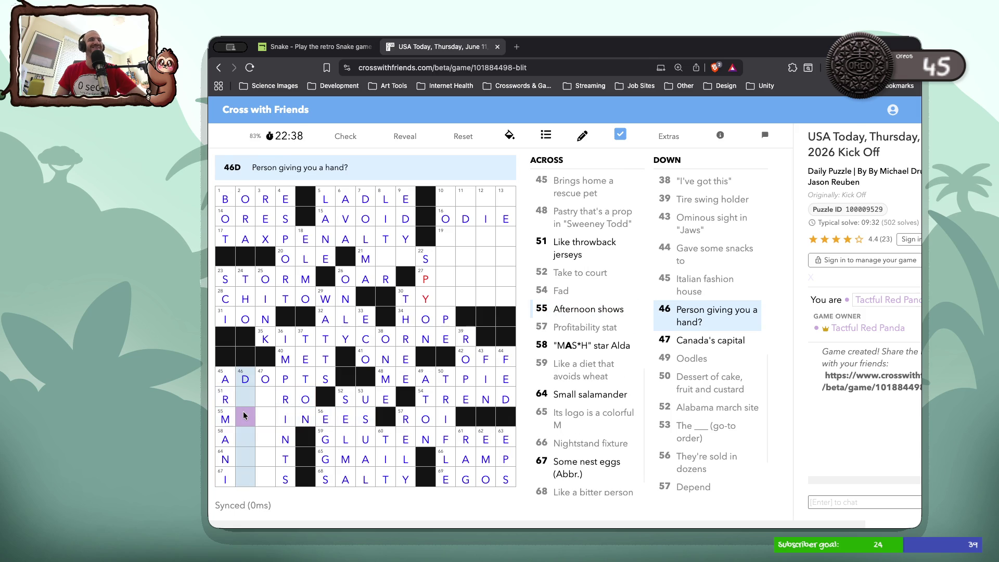
left_click(244, 415)
left_click(245, 400)
type("ET")
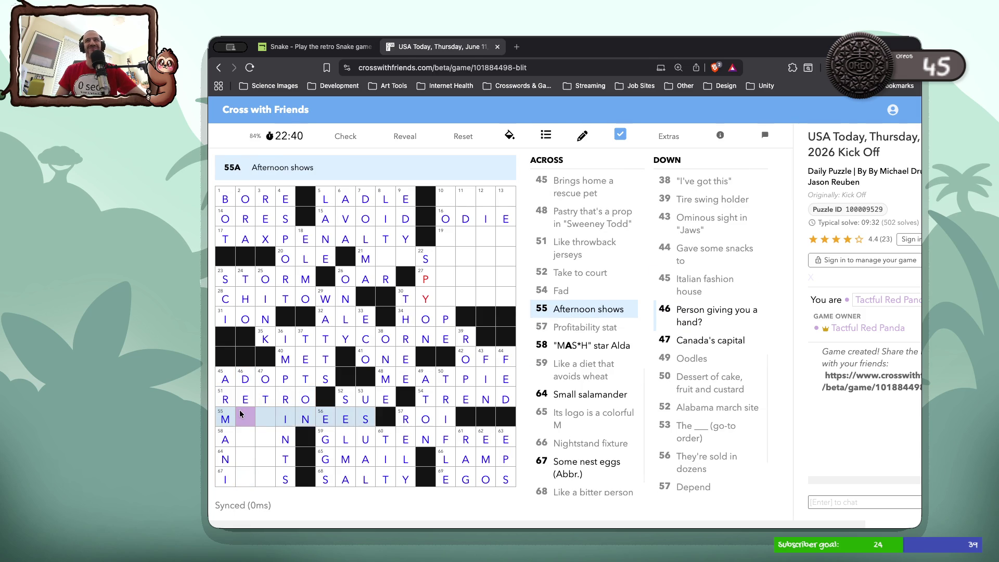
left_click(245, 418)
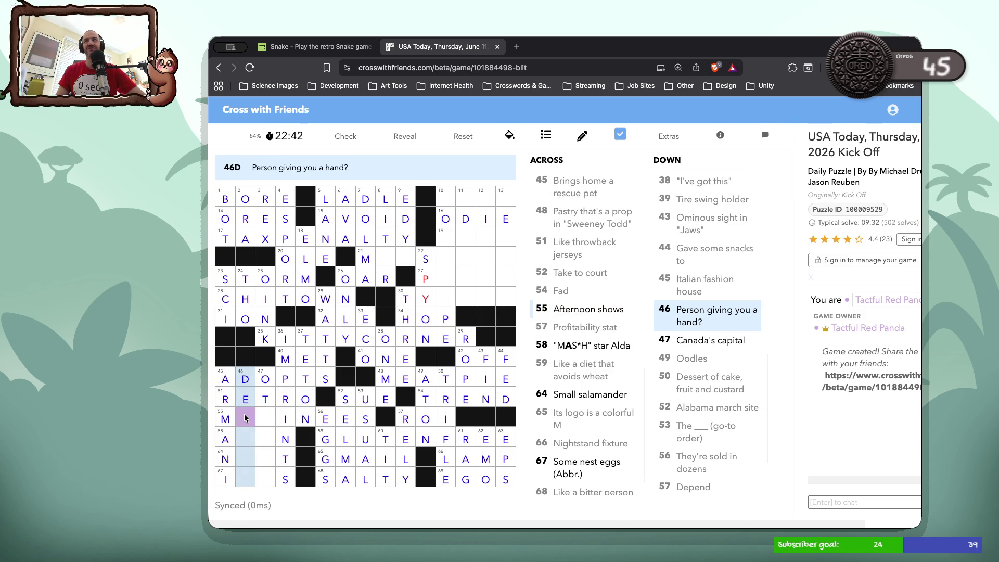
Type AT in 55 Across for MATINEES and LA in 58 Across for ALAN.
left_click(245, 416)
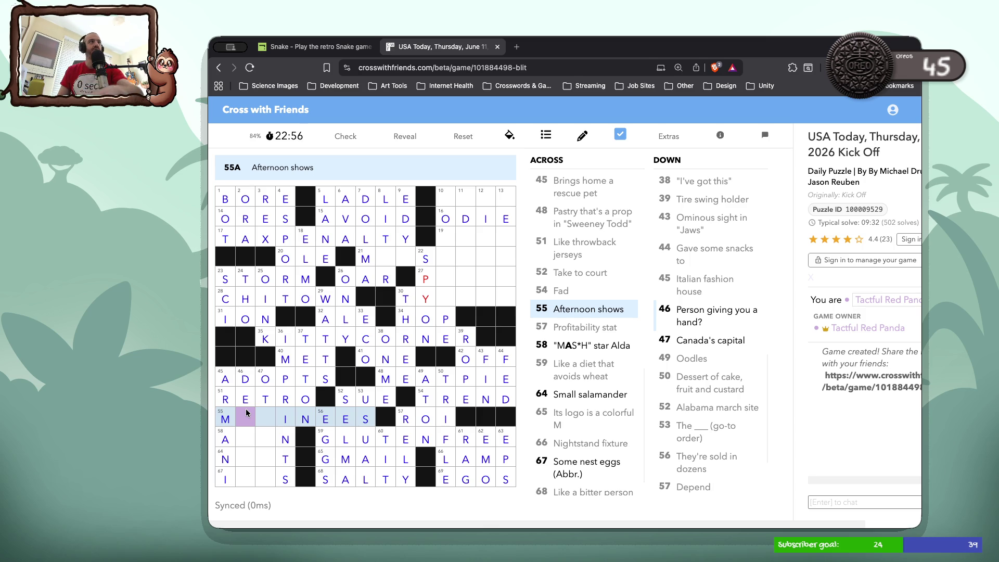
type("A")
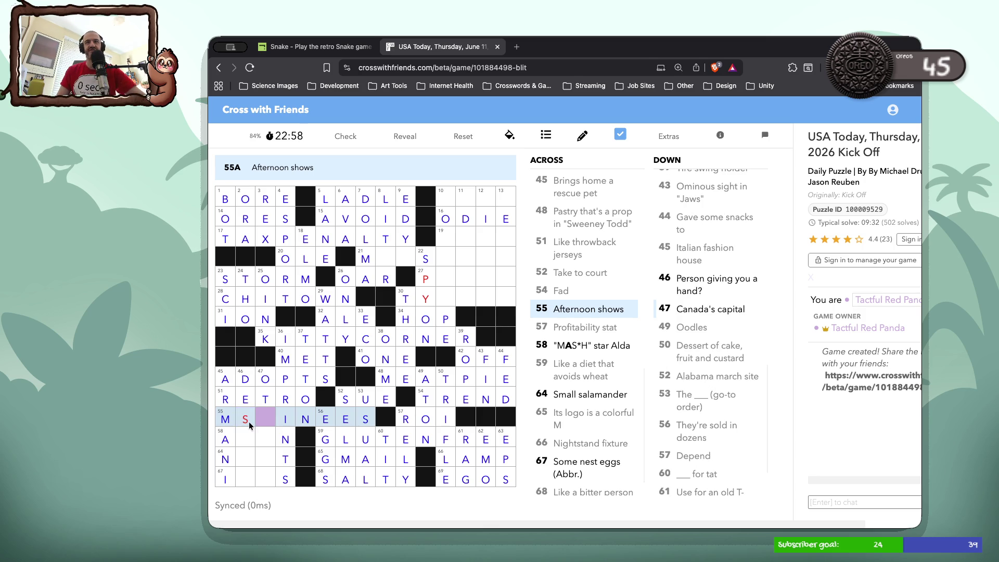
type("T")
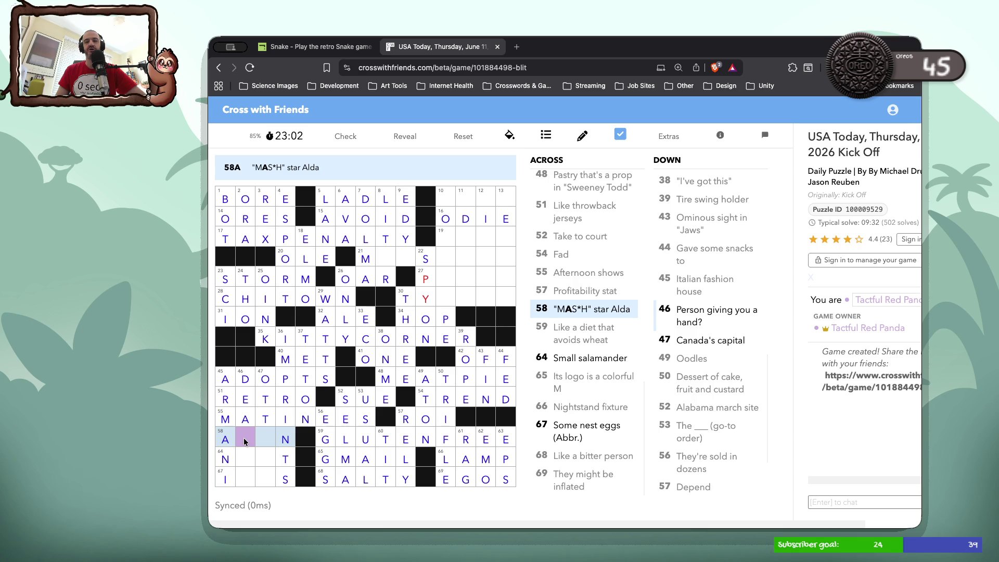
left_click(246, 442)
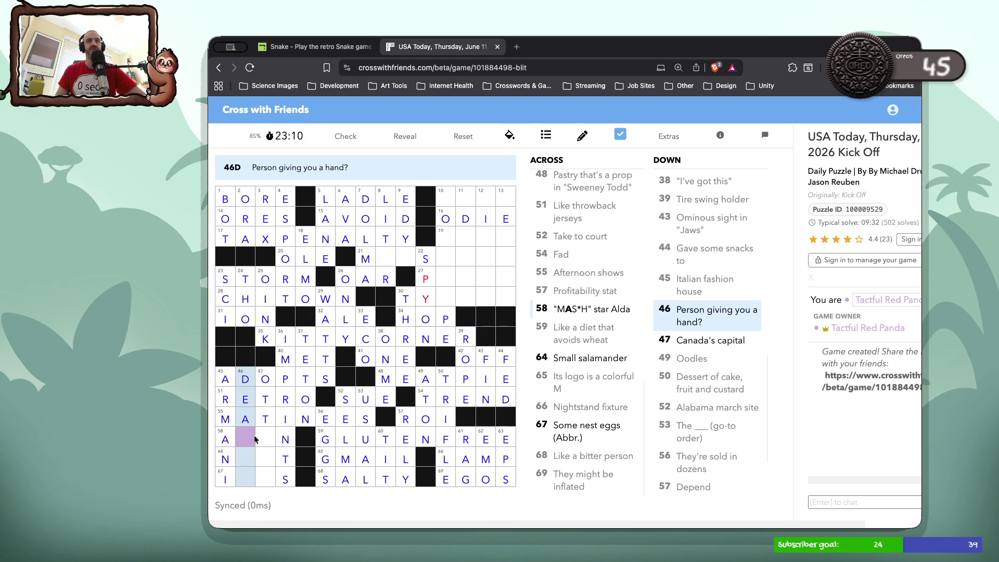
left_click(245, 441)
type("la")
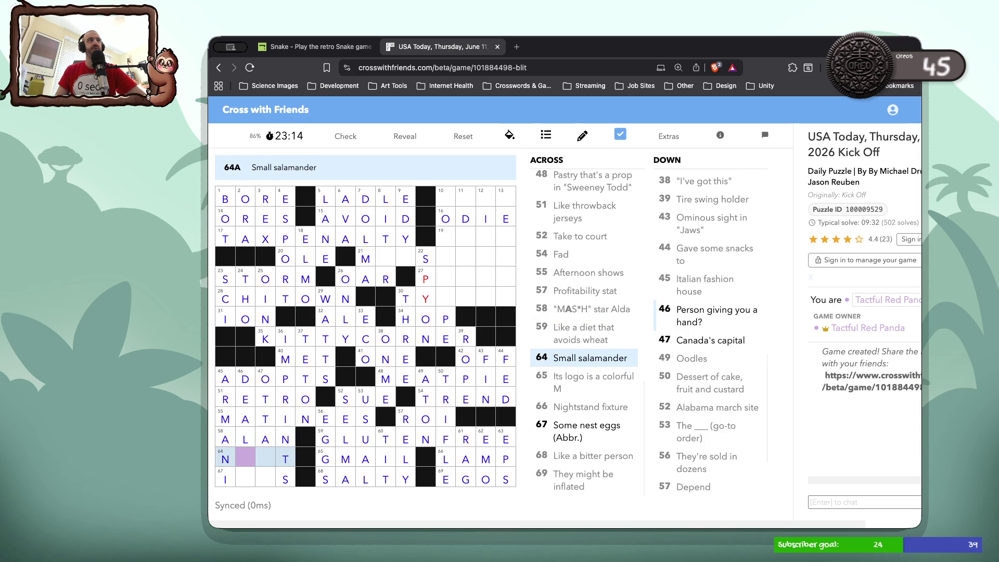
Finish 46 Down as DEALER with ER and 47 Down as OTTAWA with WA.
left_click(246, 450)
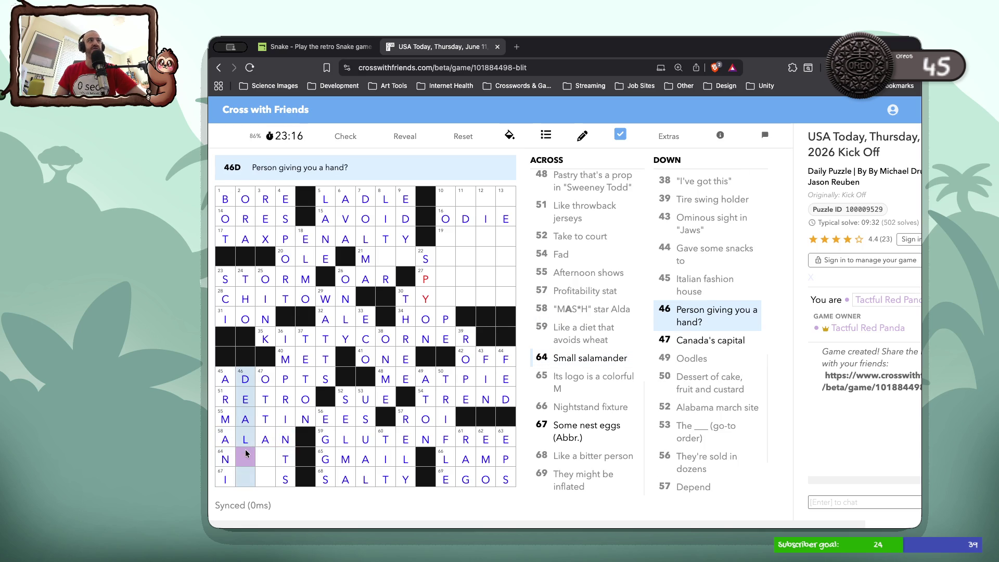
type("er")
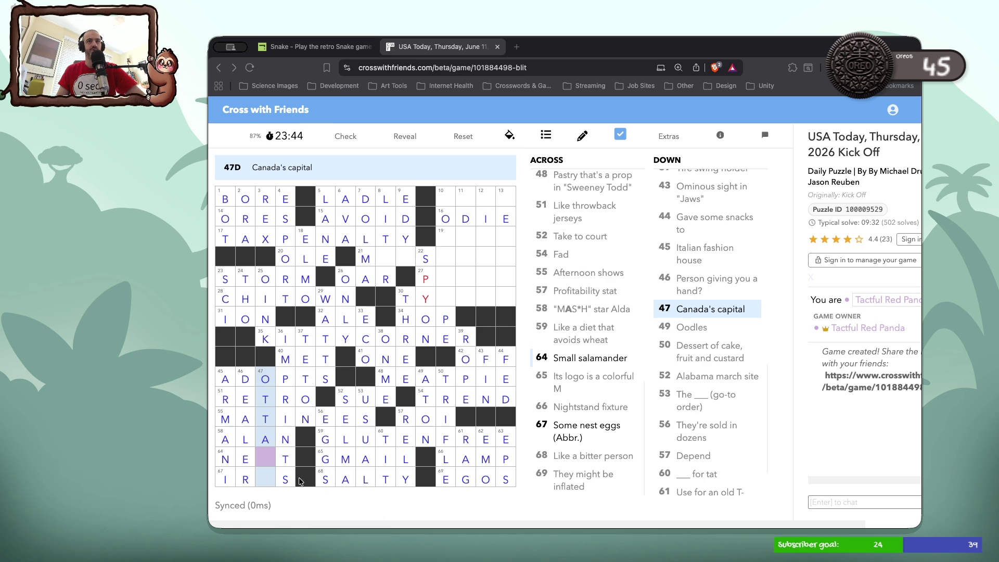
type("wa")
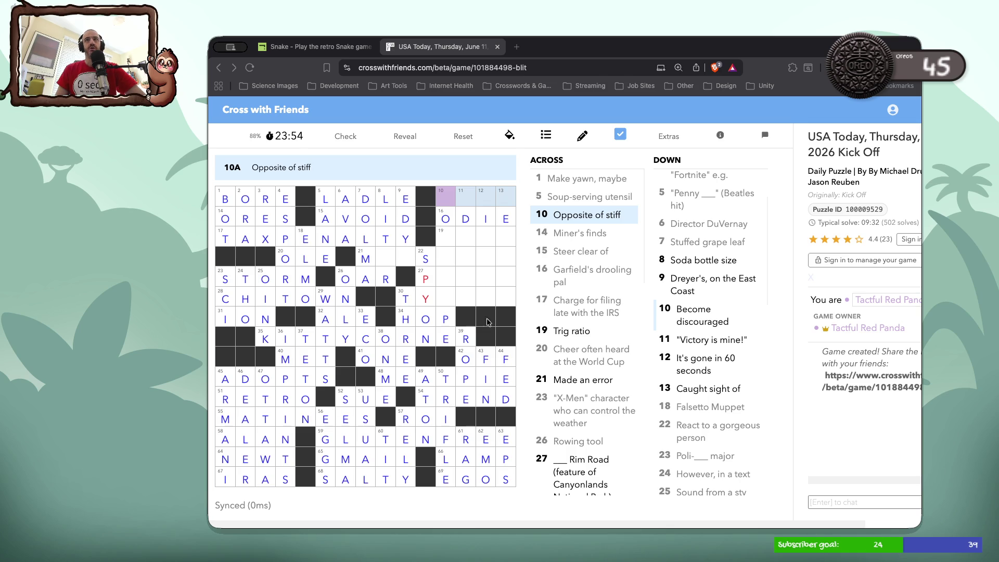
Fill 10 Down with LSEHO to spell LOSEHOPE after checking both clues.
left_click(445, 194)
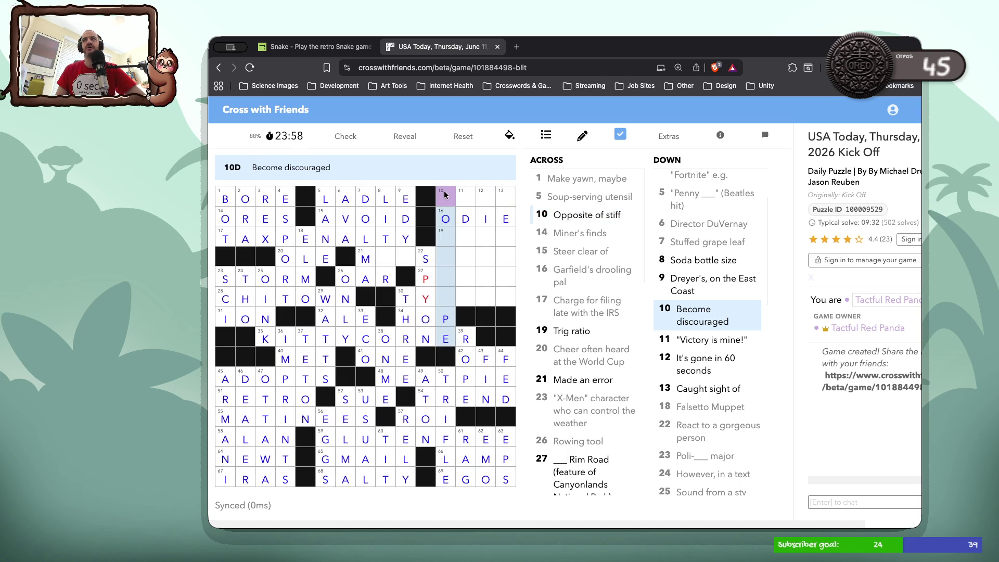
left_click(445, 194)
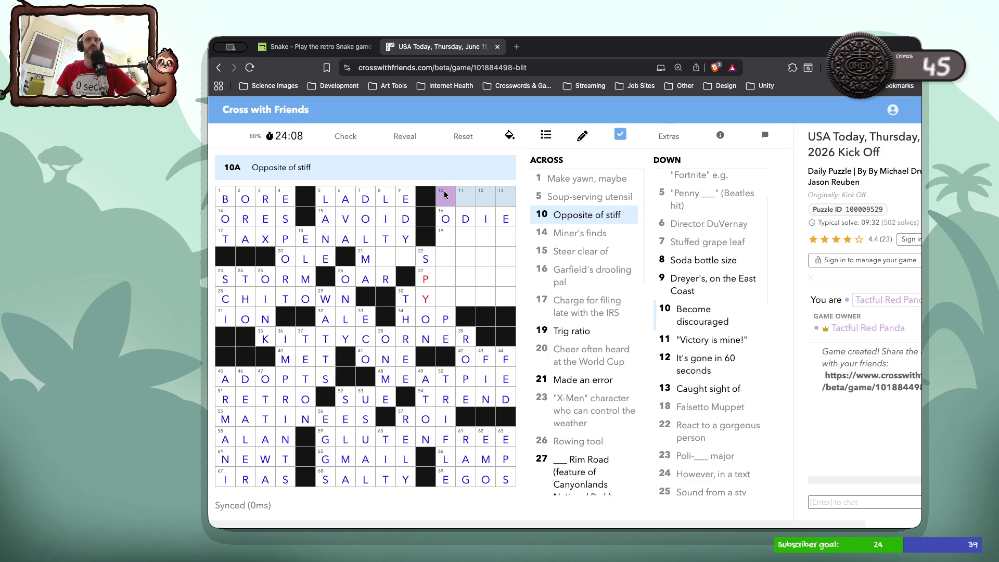
left_click(445, 194)
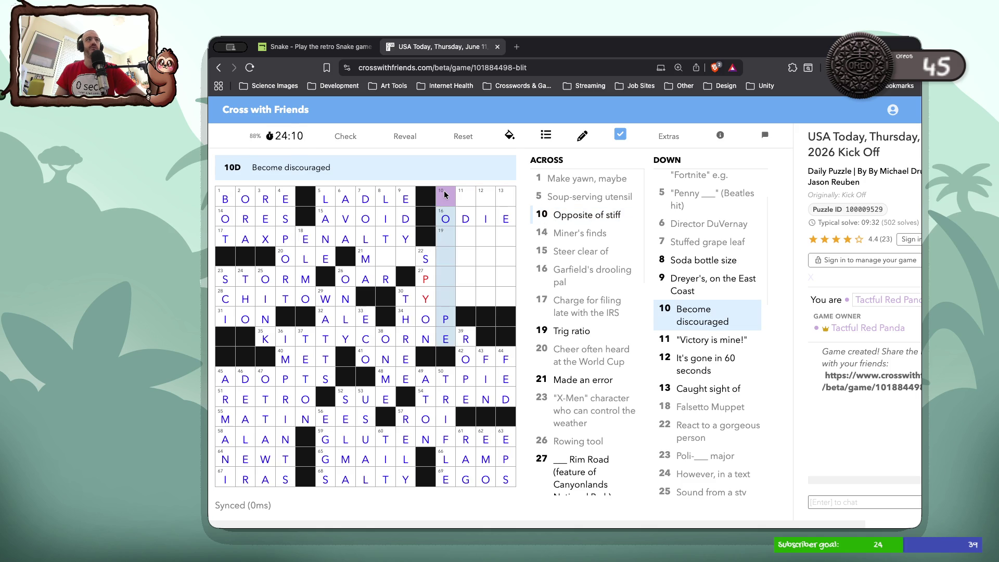
left_click(445, 194)
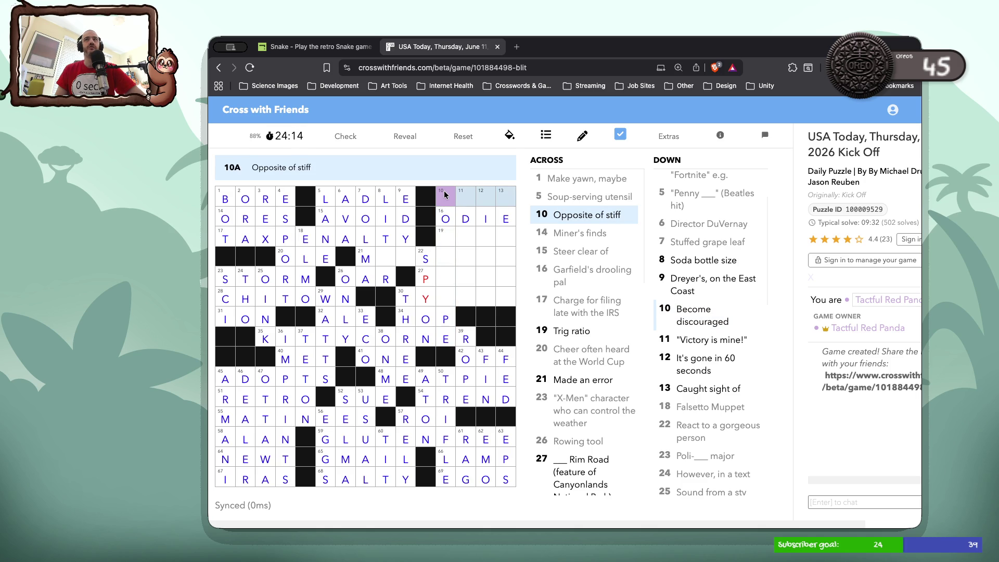
left_click(442, 194)
type("lseho")
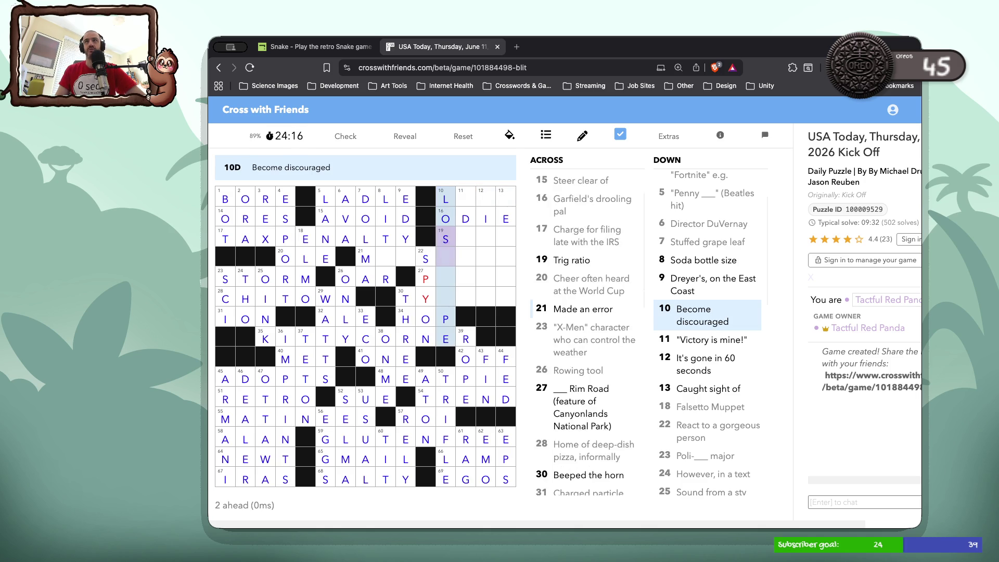
Type IMP into 10 Across so it reads LIMP.
left_click(467, 191)
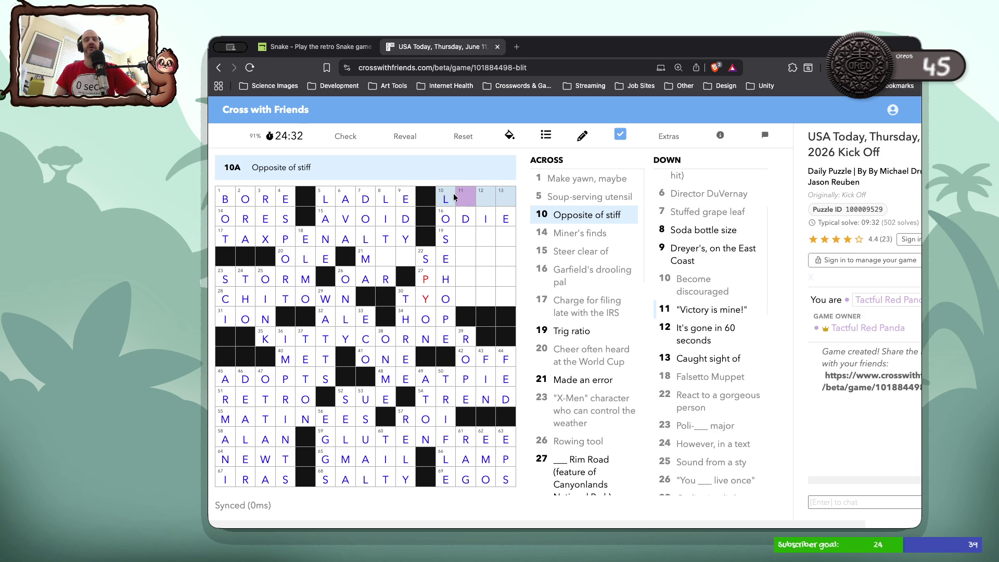
key("Right")
key("Left")
type("IMP")
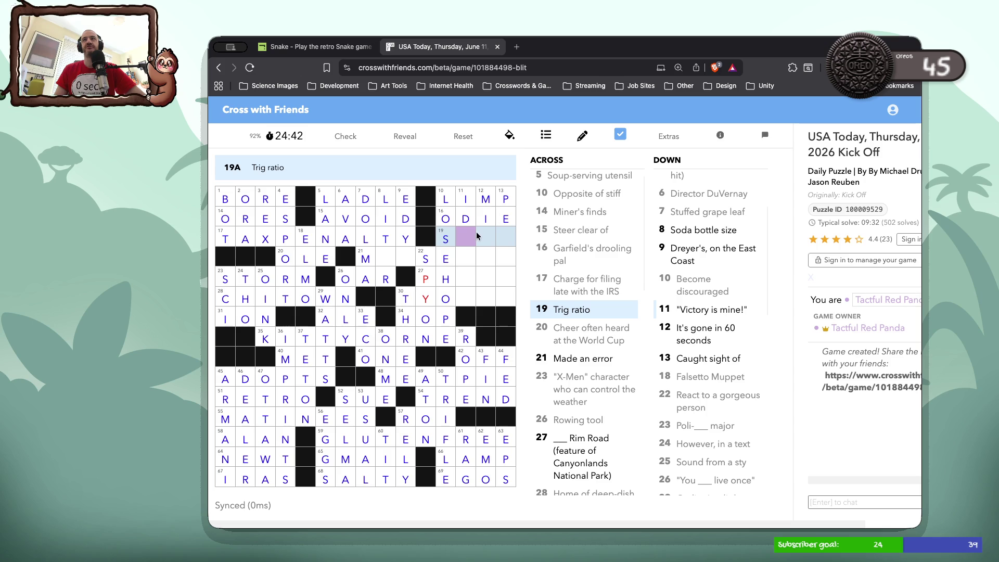
left_click(462, 241)
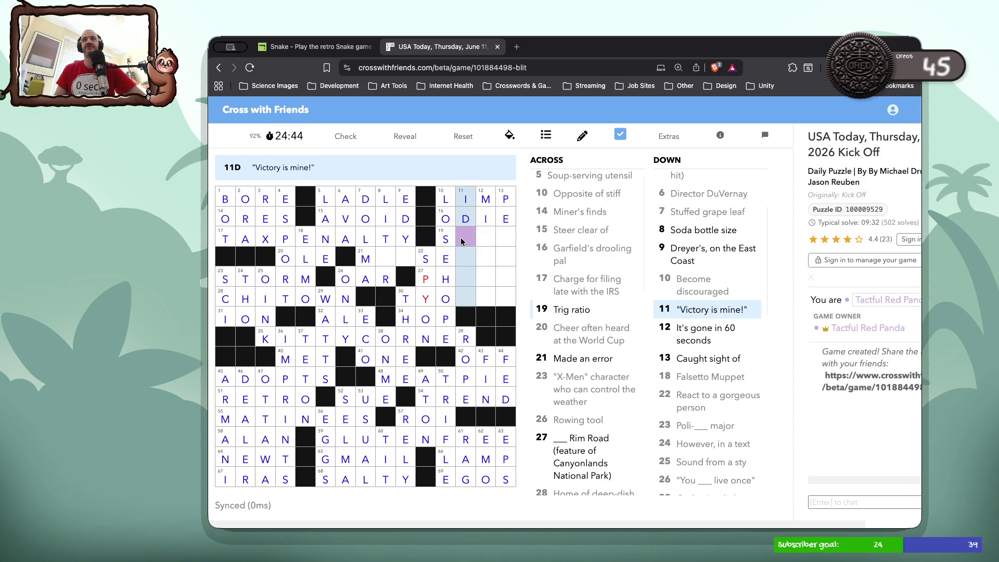
left_click(462, 241)
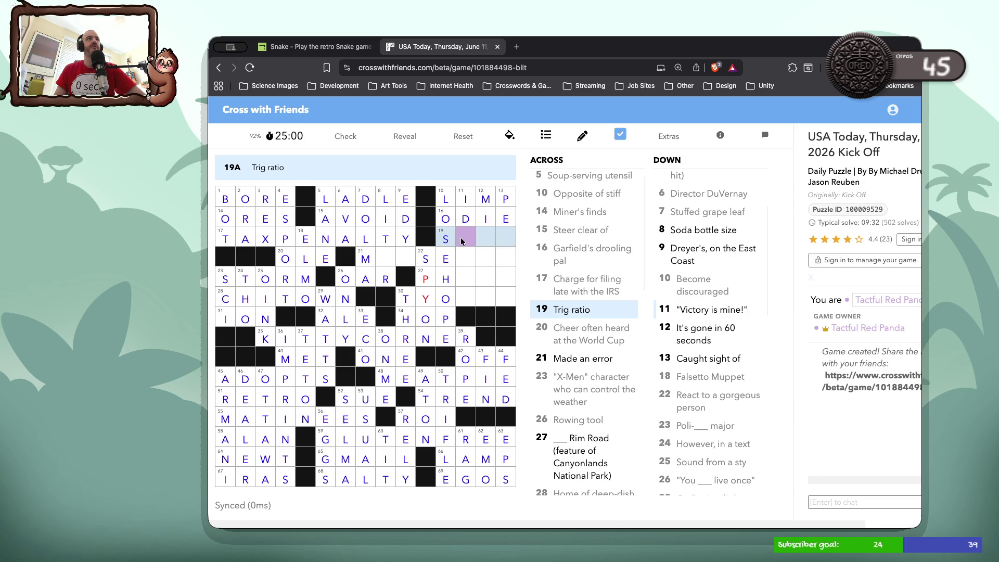
Complete 12 Down as MINUTE.
left_click(462, 241)
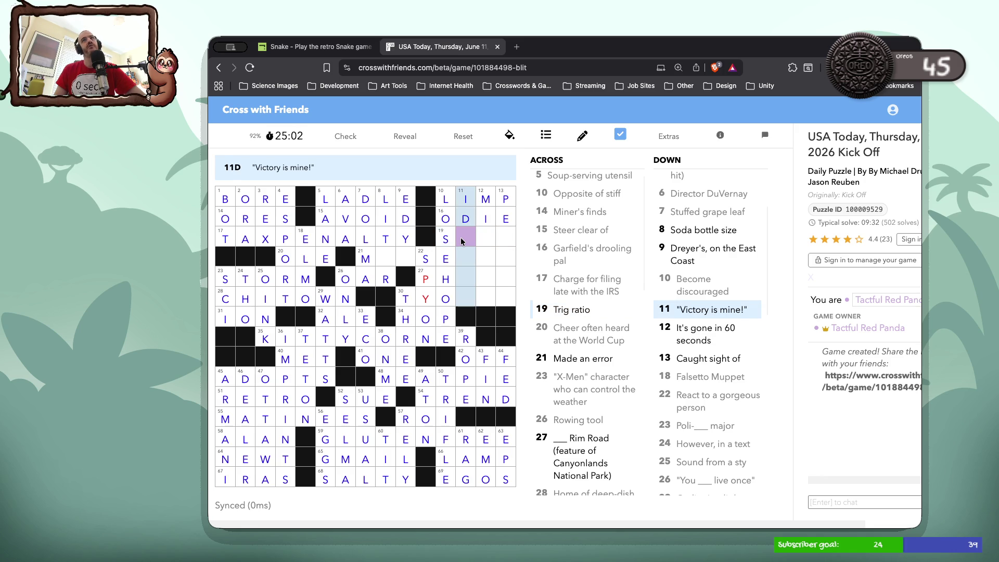
left_click(462, 241)
left_click(491, 237)
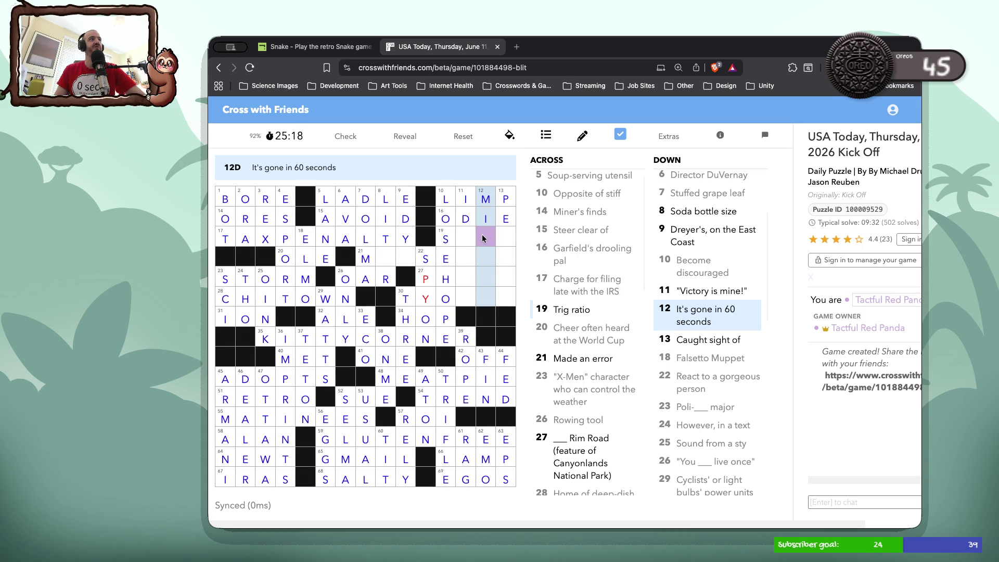
type("nut")
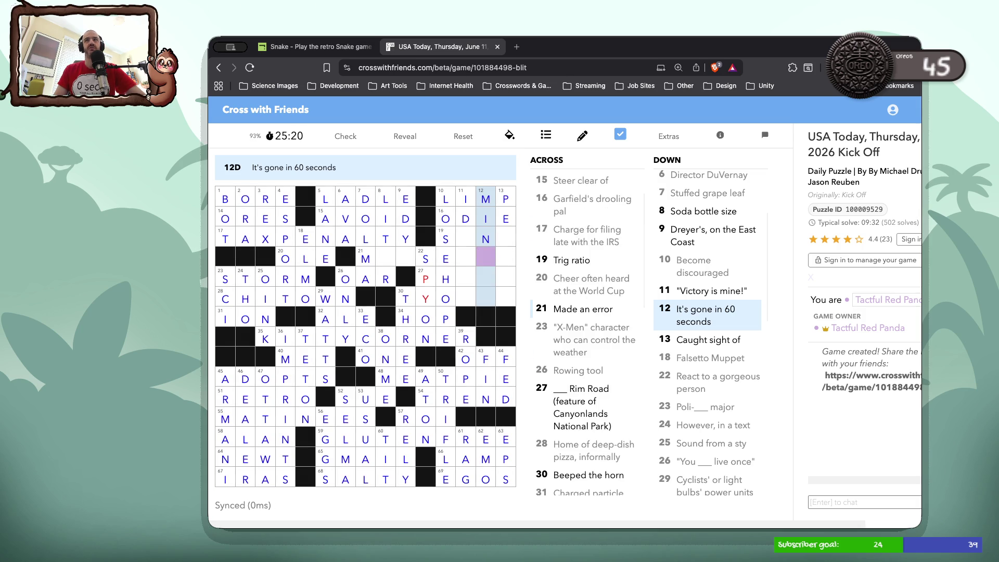
type("e")
Finish 19 Across so it reads SINE.
left_click(464, 242)
left_click(464, 241)
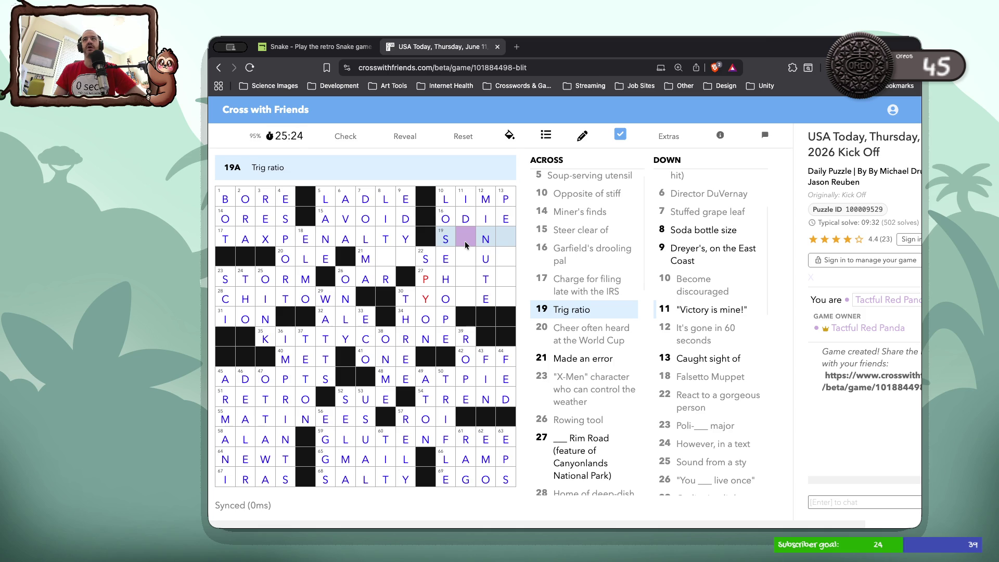
left_click(464, 242)
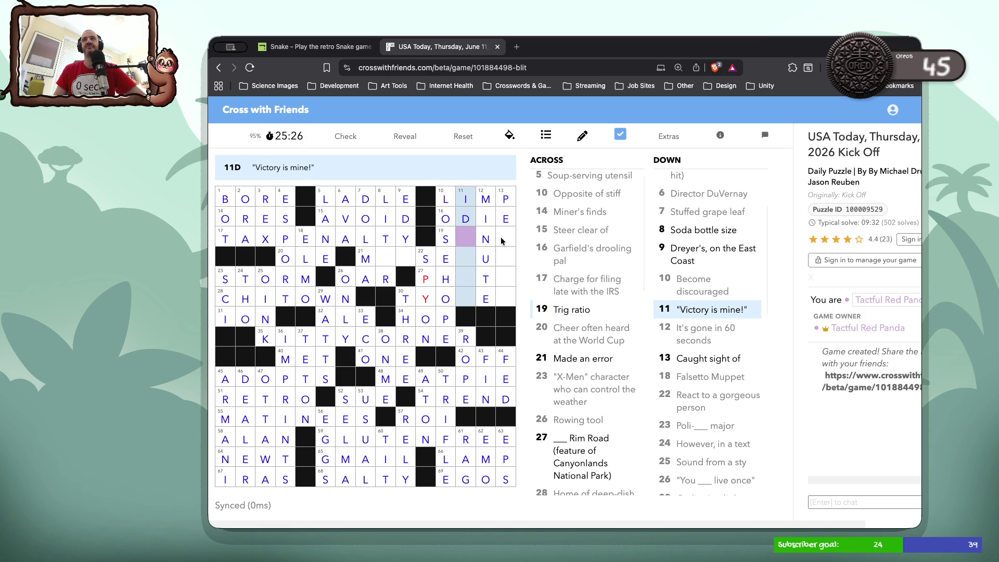
key("Tab")
left_click(460, 240)
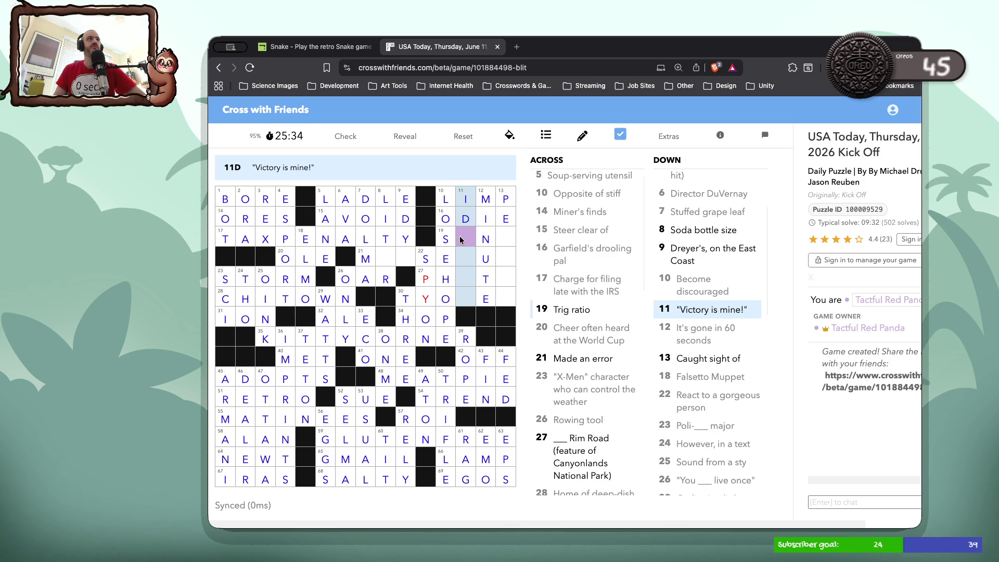
left_click(461, 239)
type("I")
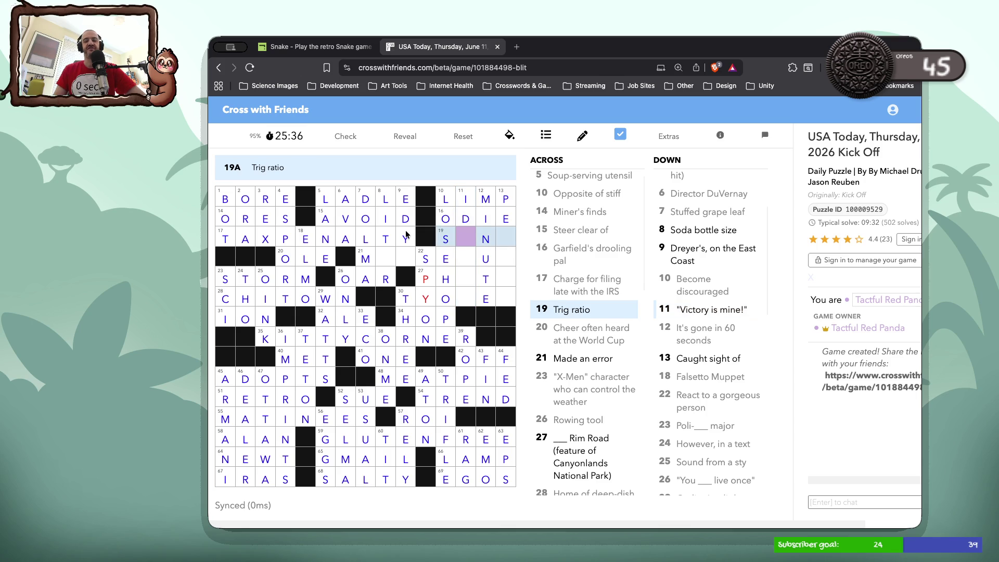
type("E")
Fill 21 Across as MESSEDUP by typing ESSEDUP after the M.
left_click(462, 261)
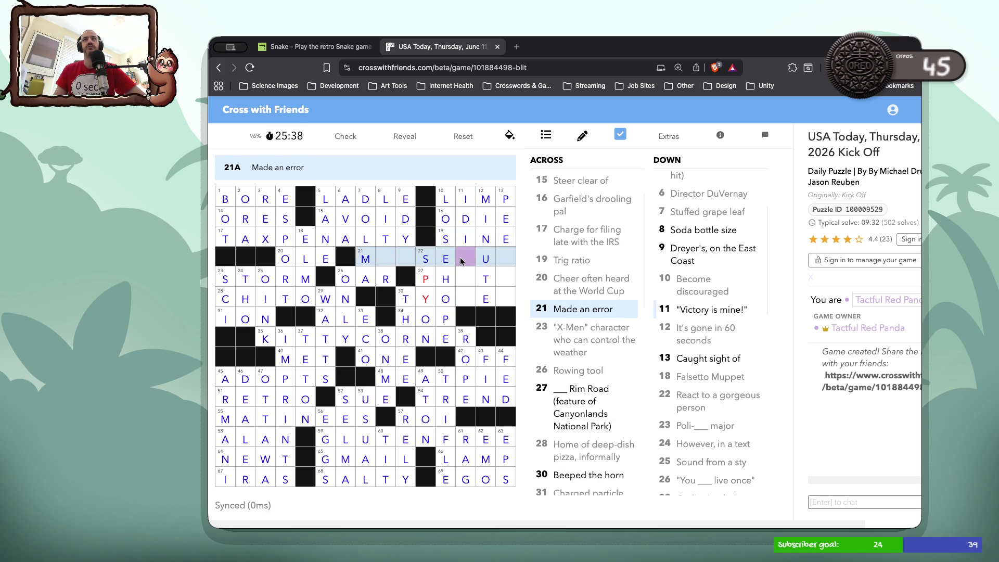
left_click(461, 261)
left_click(461, 260)
left_click(461, 260)
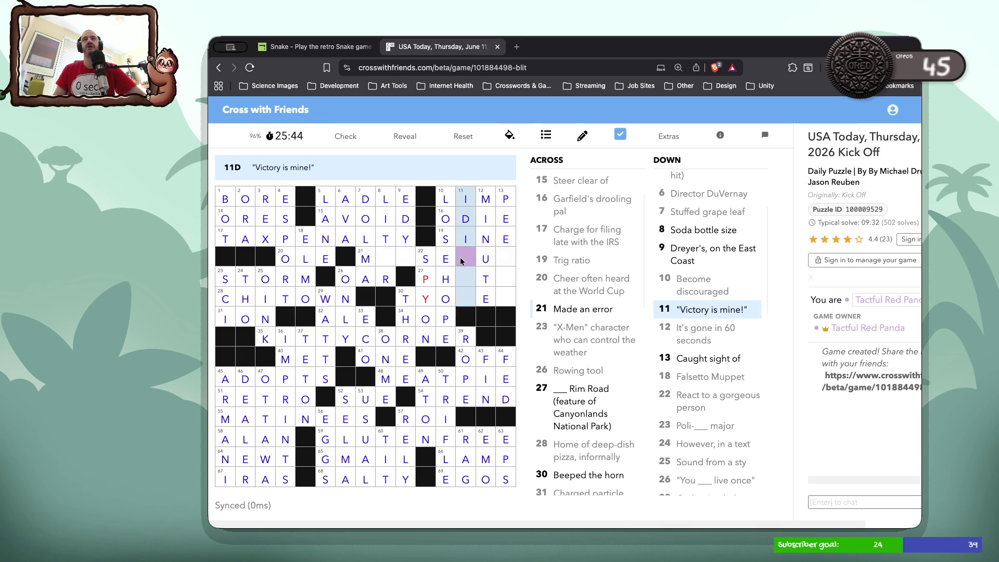
left_click(461, 260)
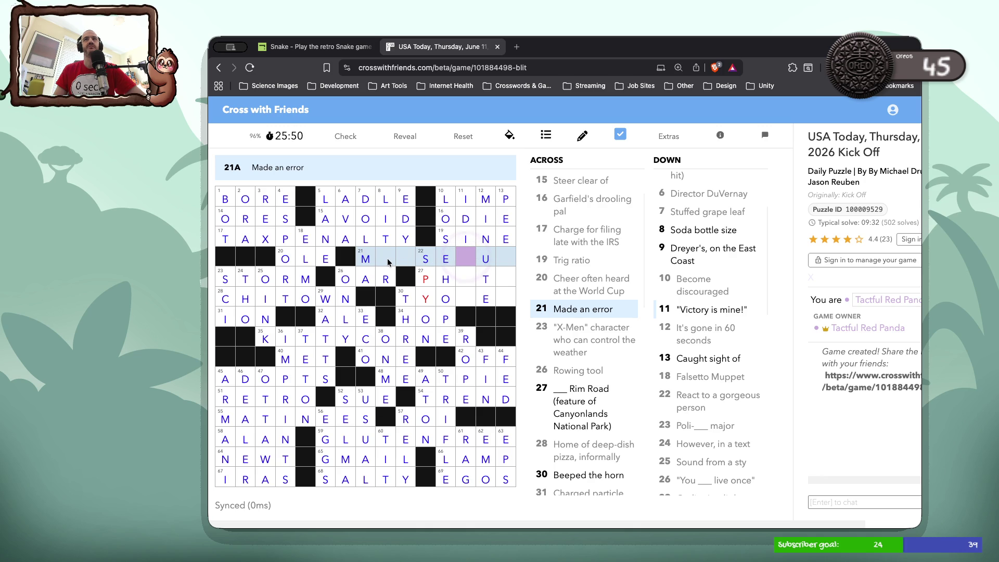
left_click(385, 261)
type("ESSEDUP")
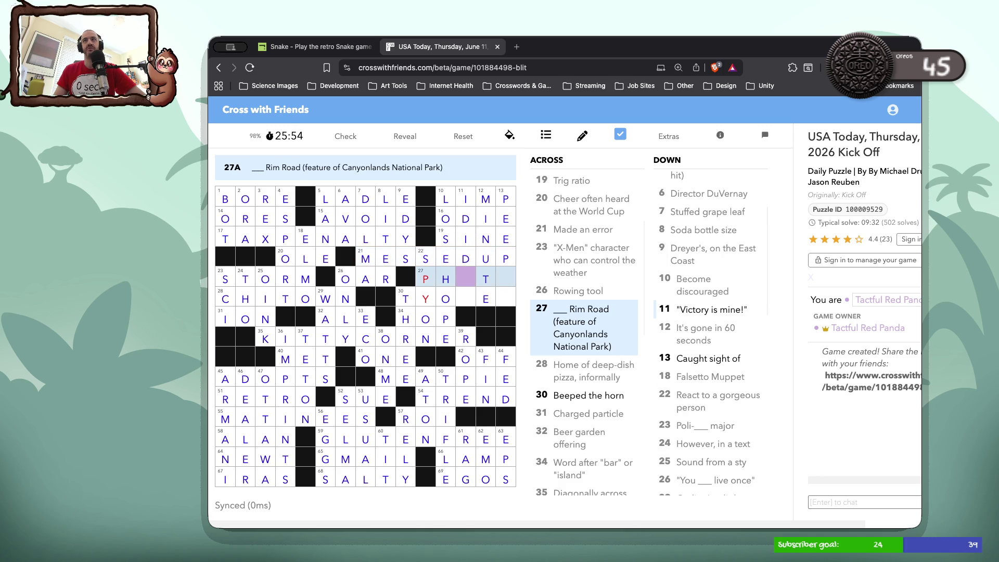
Enter IT in the empty cells of 11 Down.
left_click(473, 281)
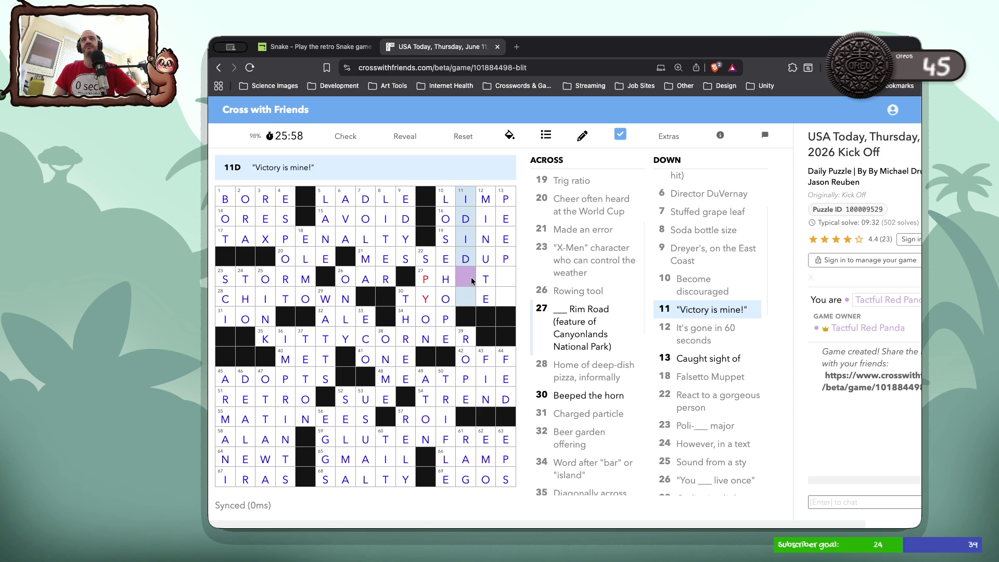
left_click(472, 281)
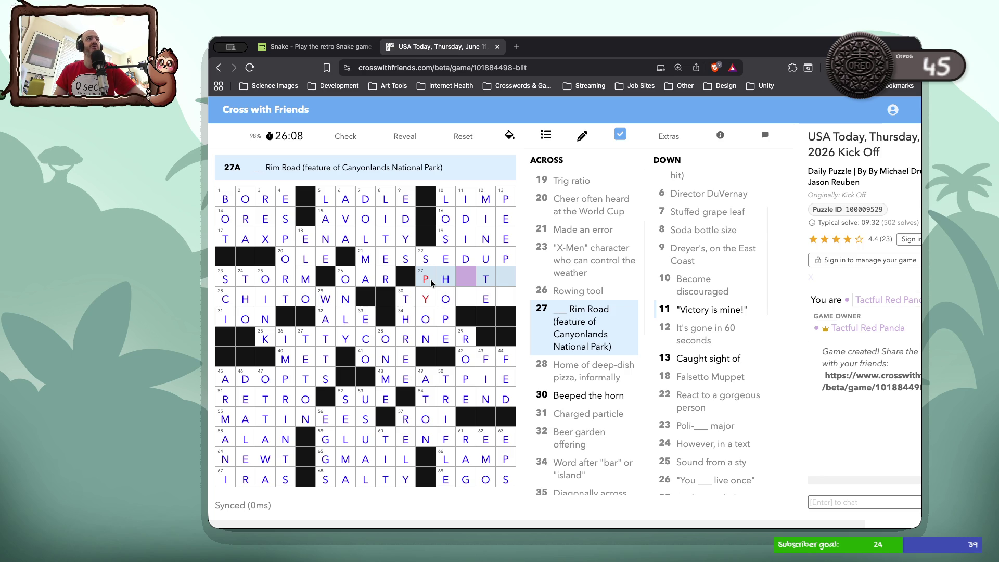
left_click(470, 283)
type("IT")
Finish 13 Down by entering ED in its empty cells.
left_click(498, 279)
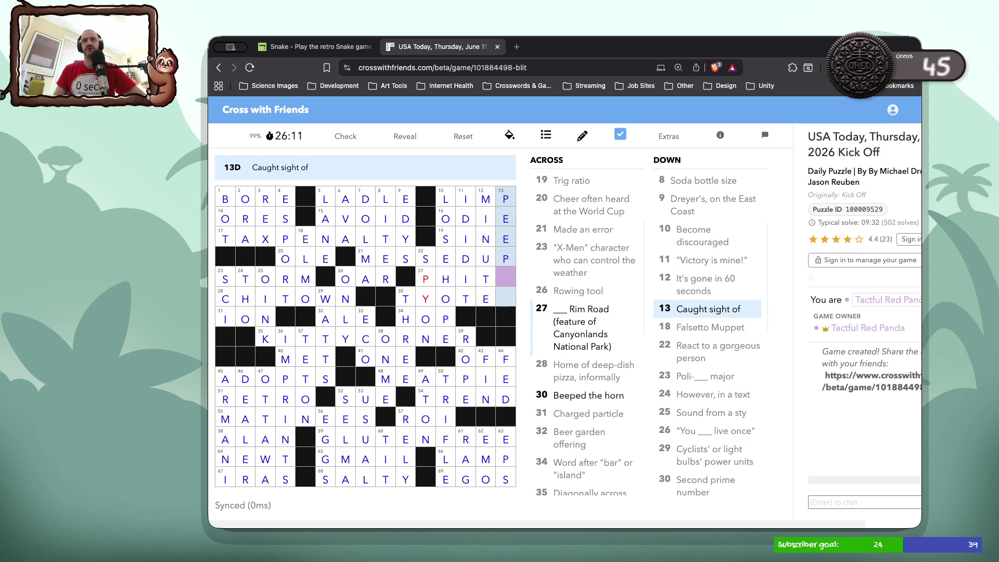
left_click(495, 283)
left_click(424, 278)
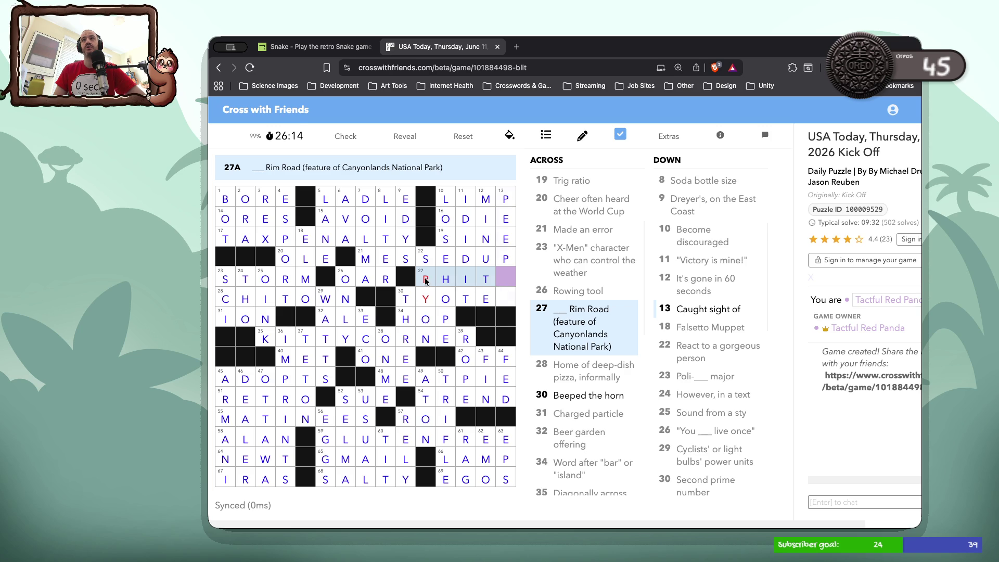
left_click(506, 281)
left_click(506, 281)
left_click(506, 281)
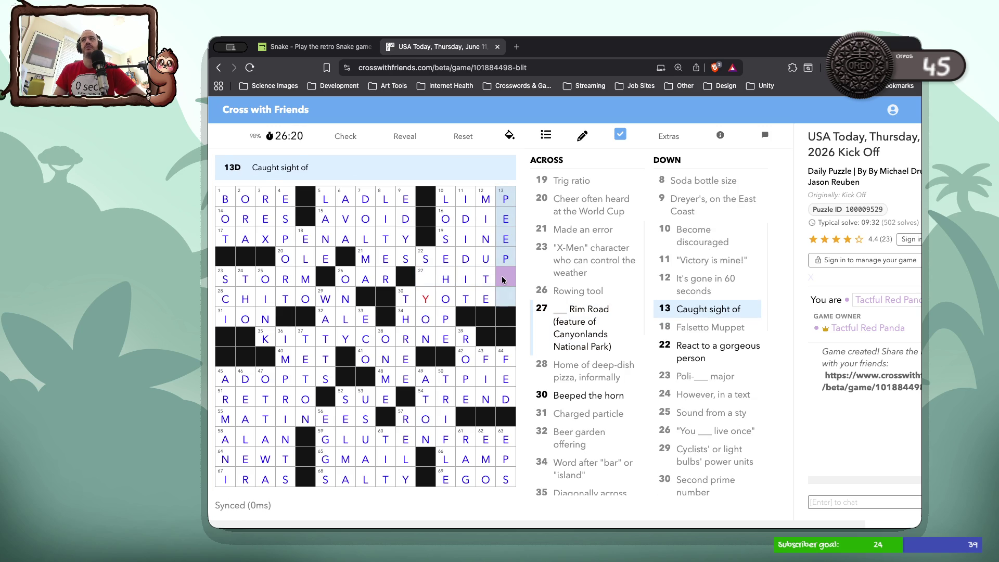
left_click(431, 293)
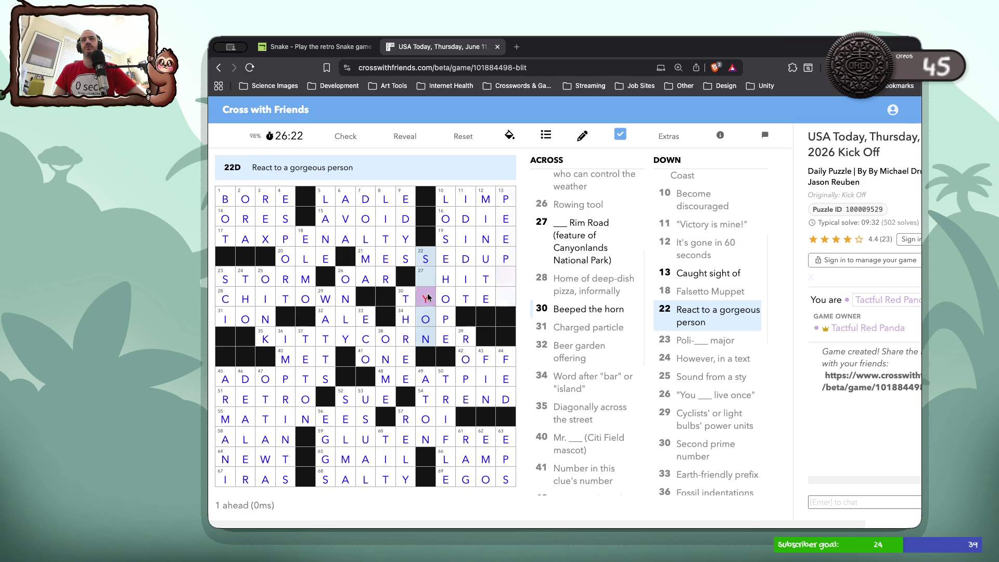
left_click(499, 276)
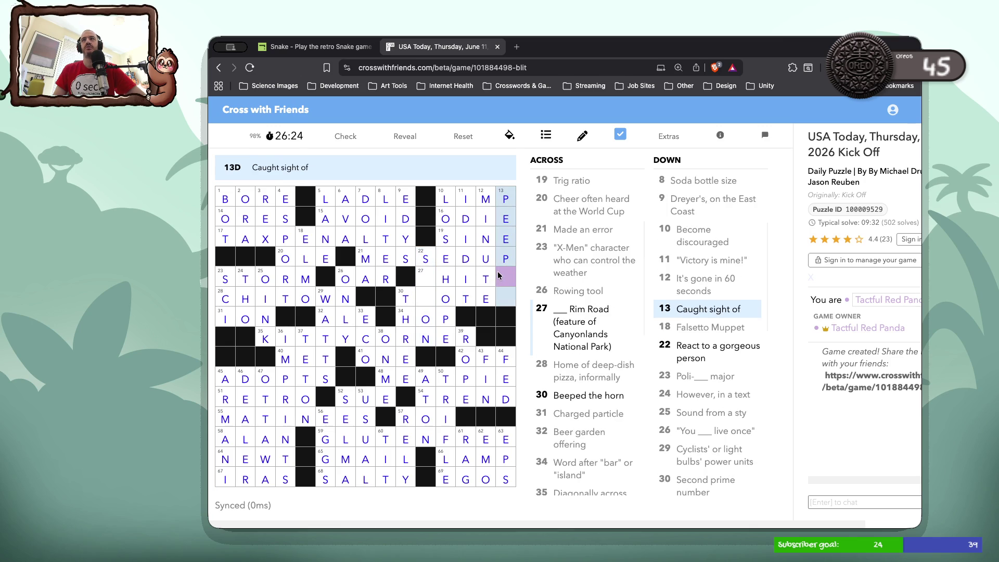
type("ED")
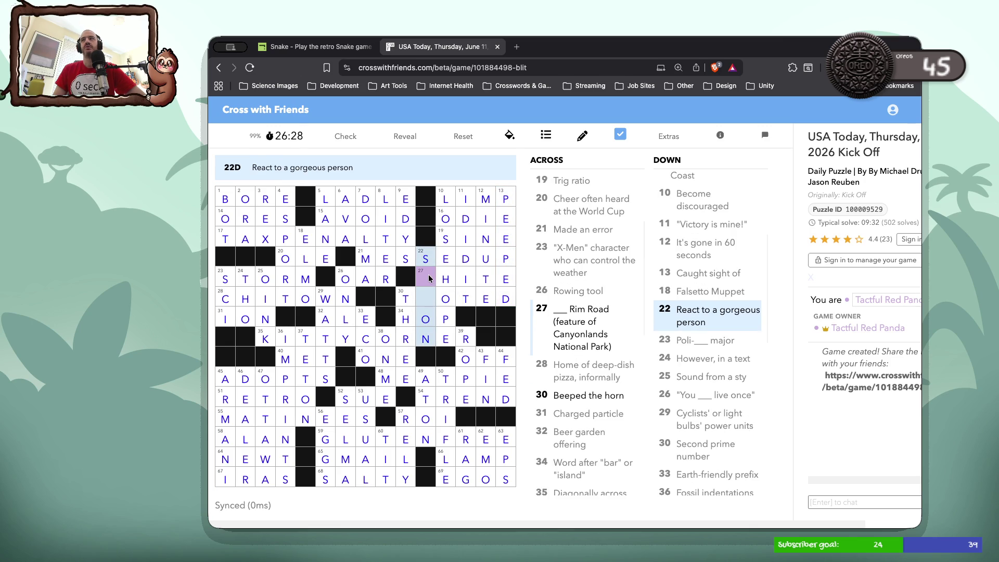
Enter W at square 27 and the final O to complete the crossword.
left_click(429, 279)
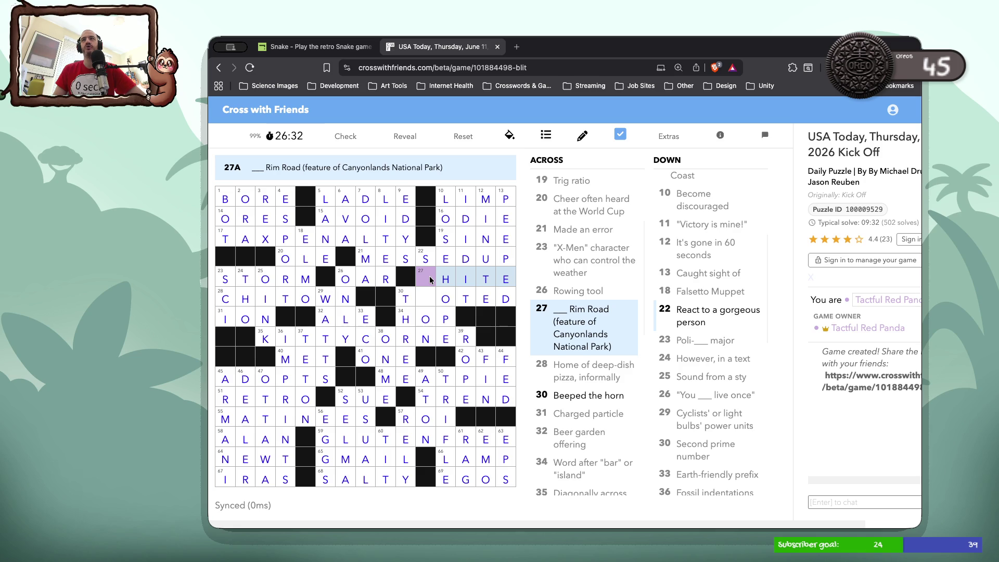
left_click(431, 280)
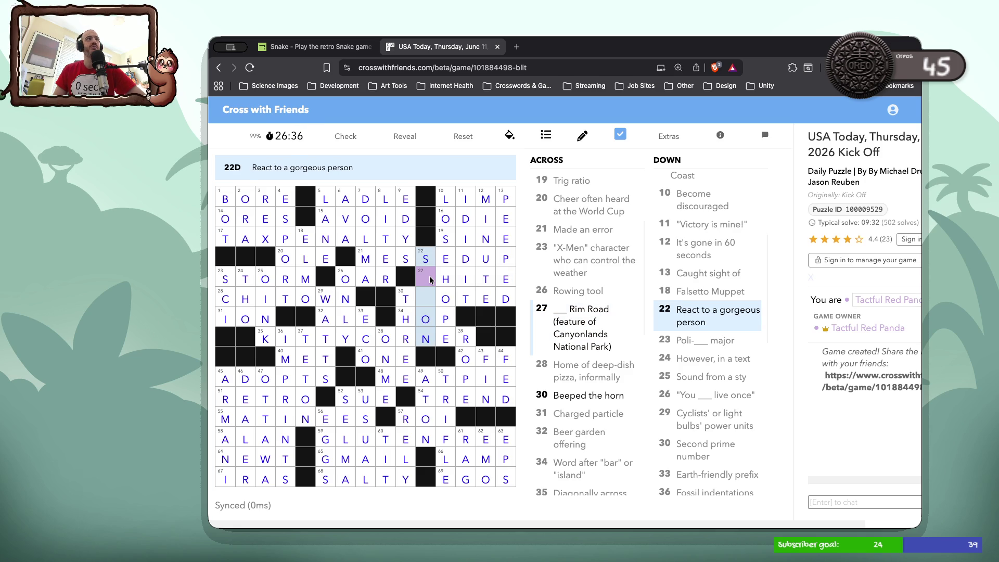
type("w")
left_click(430, 298)
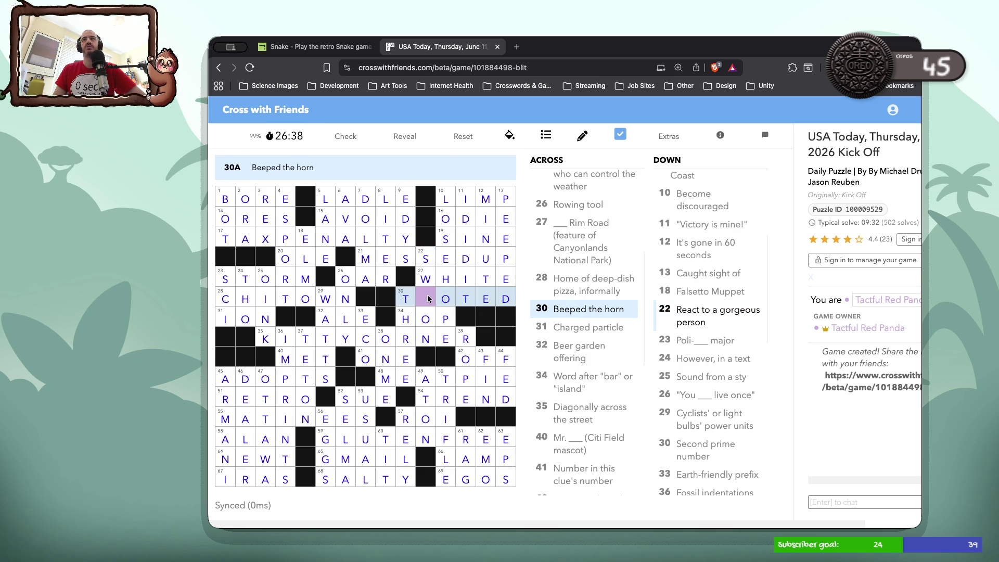
left_click(430, 298)
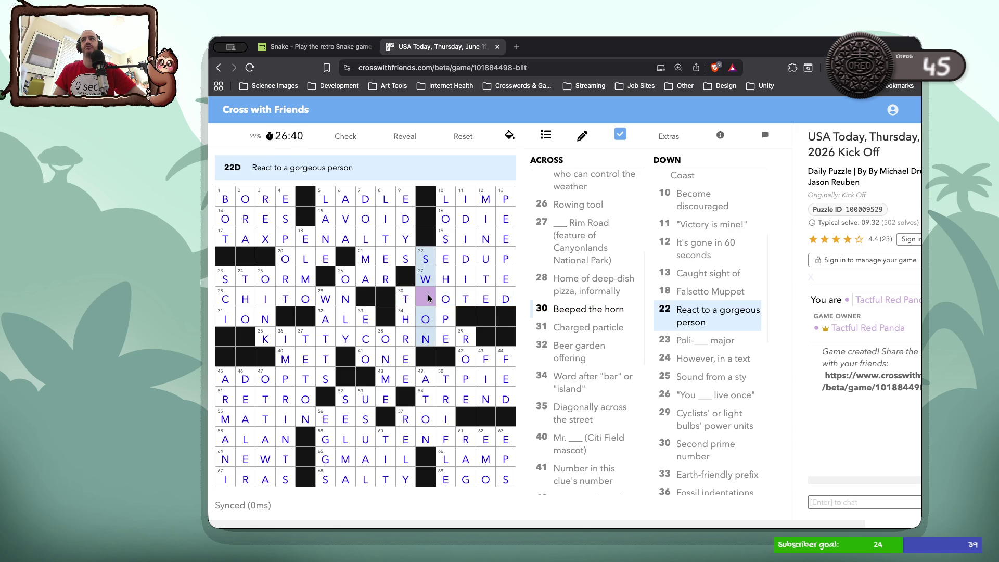
left_click(430, 299)
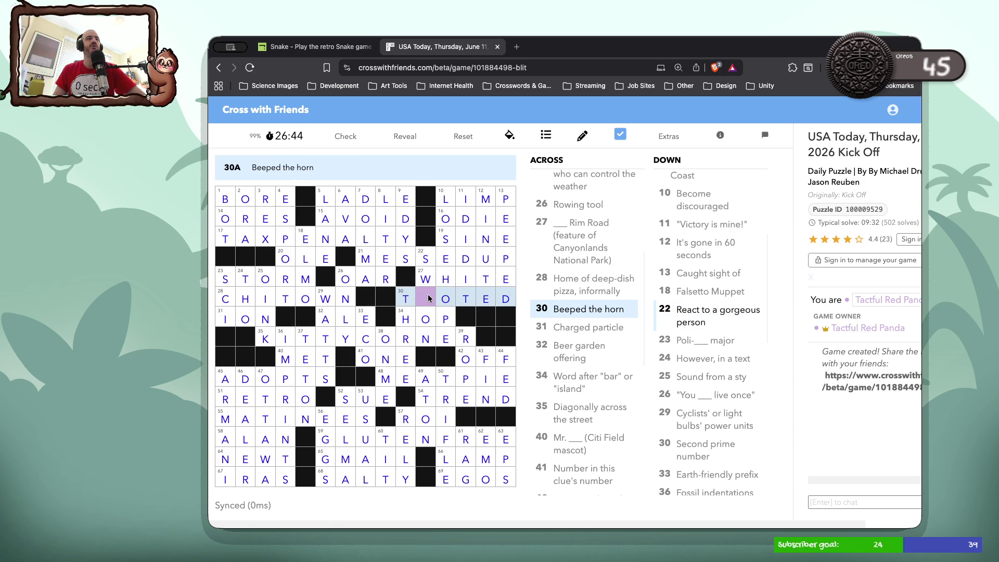
left_click(430, 299)
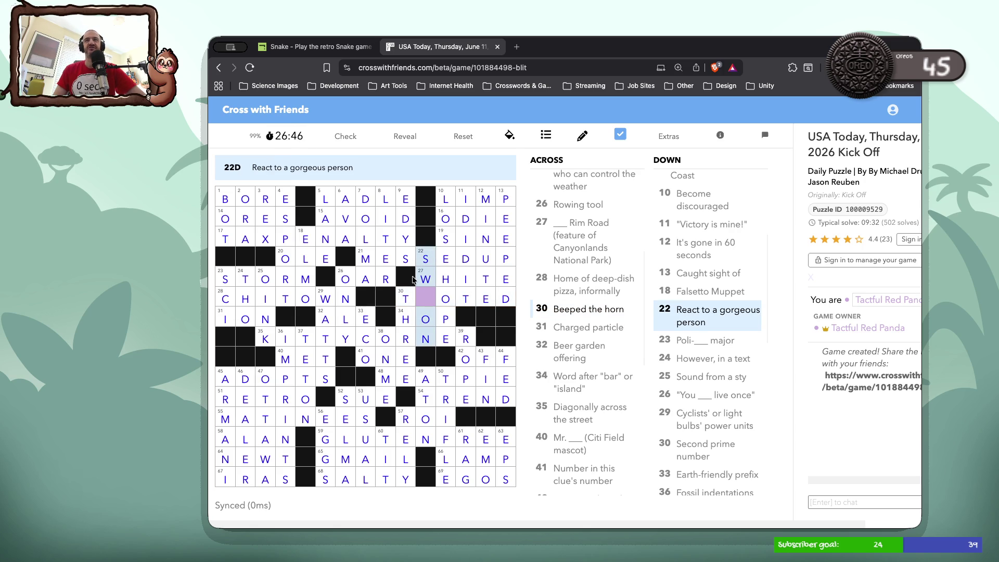
type("O")
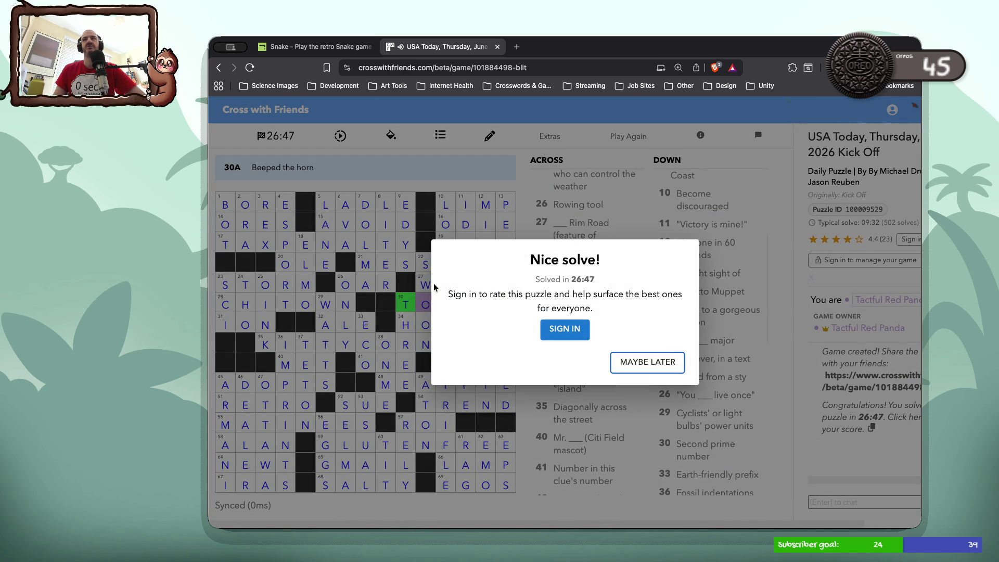
Dismiss the Nice solve! message and close the Cross with Friends tab.
left_click(658, 365)
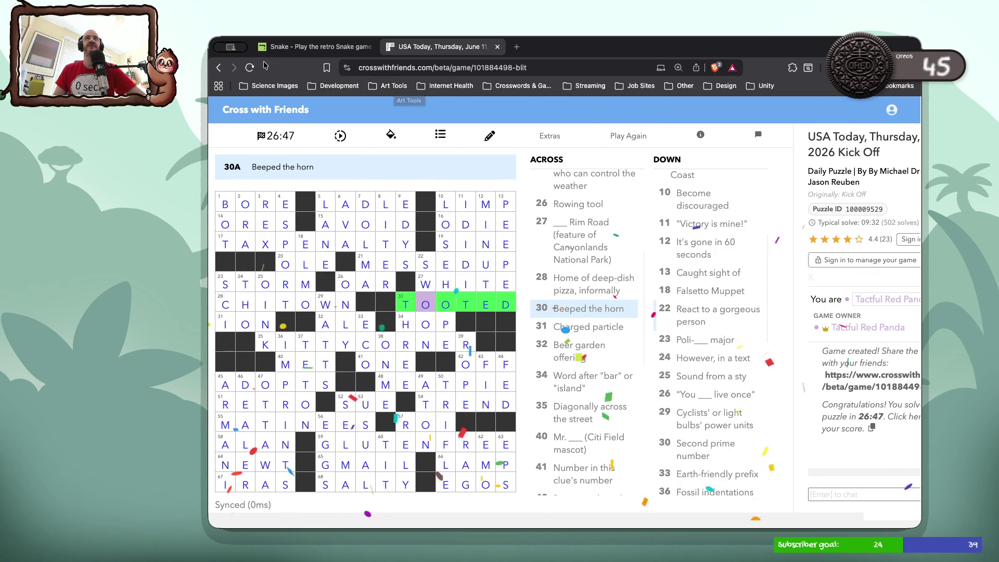
left_click(498, 47)
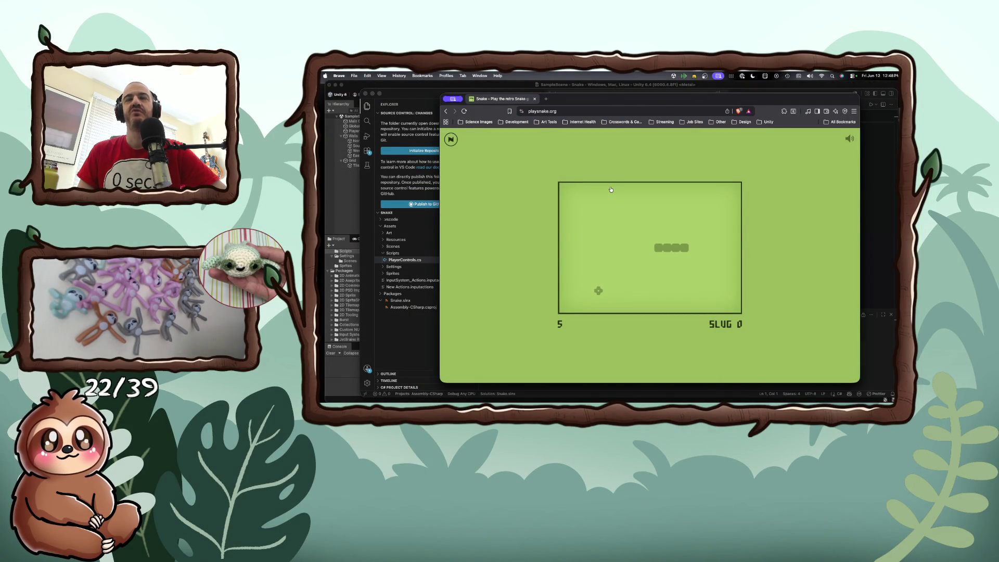
Steer the snake with the arrow keys, then go back to the level menu.
key("Right")
key("Up")
key("Left")
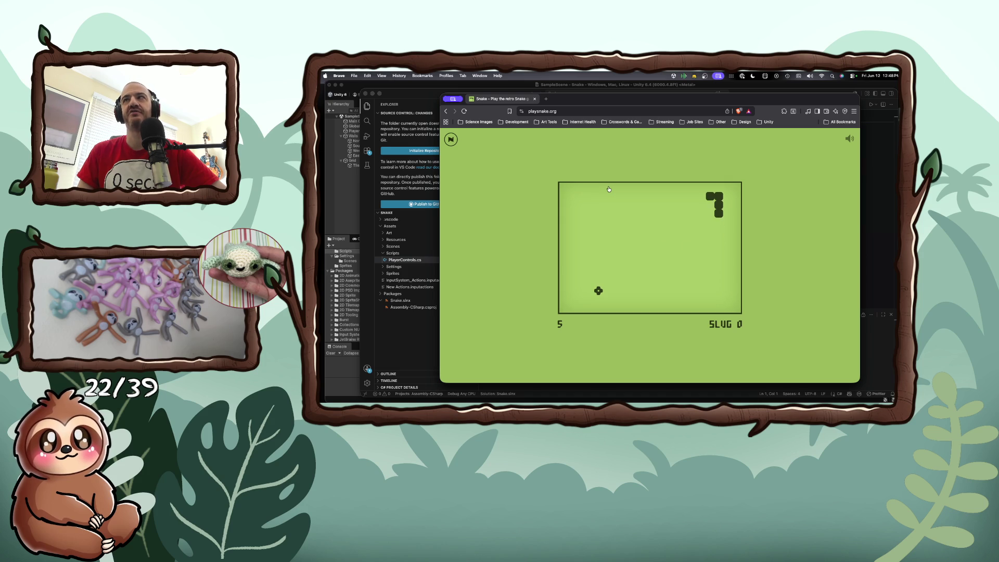
key("Down")
key("Left")
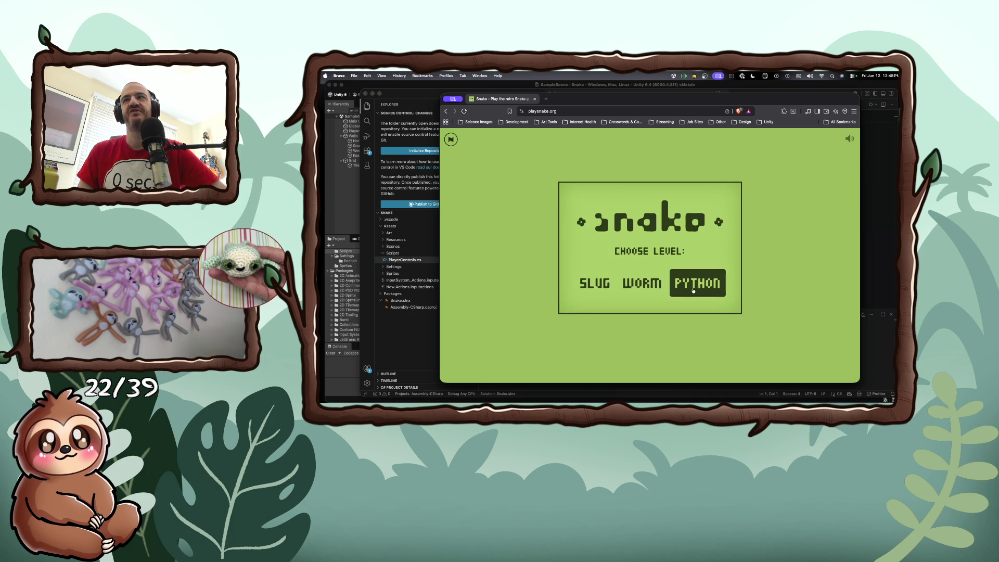
left_click(696, 289)
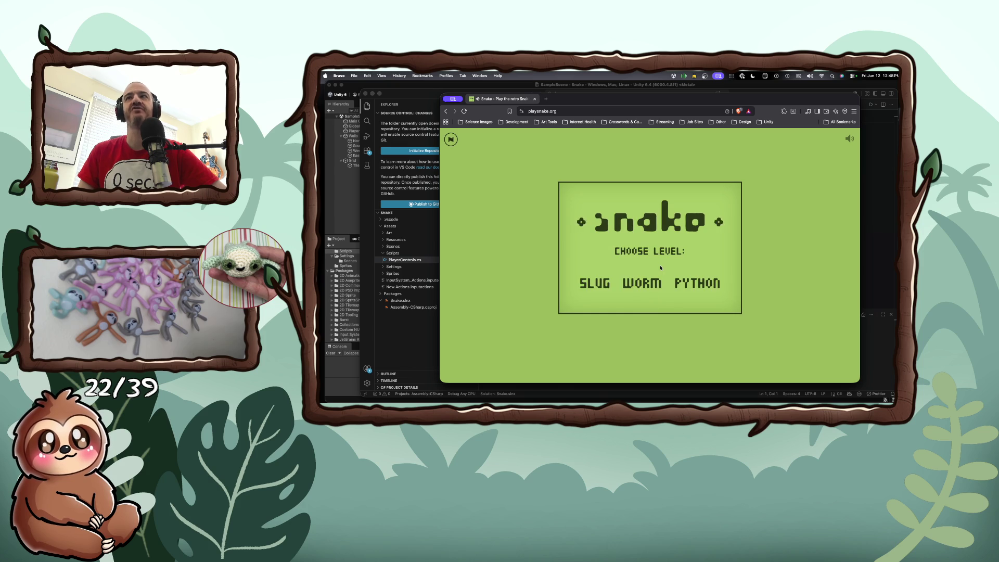
Play a WORM-level round of Snake until game over at a score of 15.
left_click(638, 277)
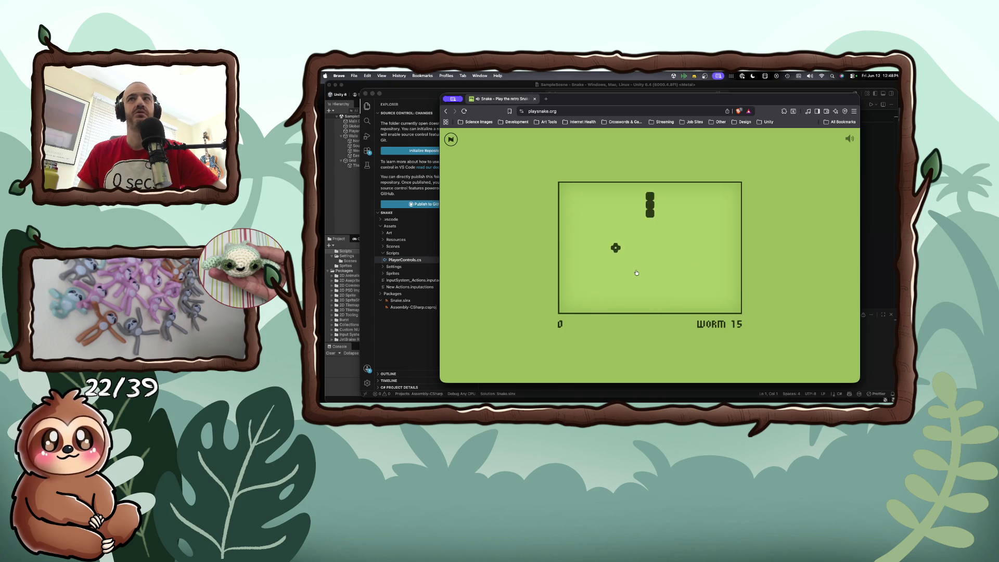
key("Left")
key("Up")
key("Right")
key("Down")
key("Left")
key("Up")
key("Right")
key("Down")
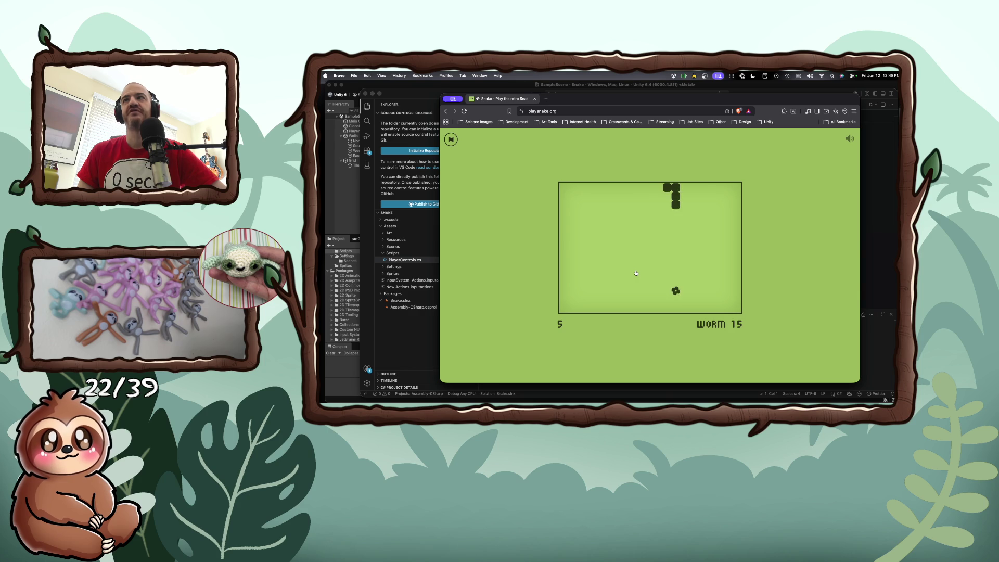
key("Left")
key("Down")
key("Right")
key("Up")
key("Left")
key("Down")
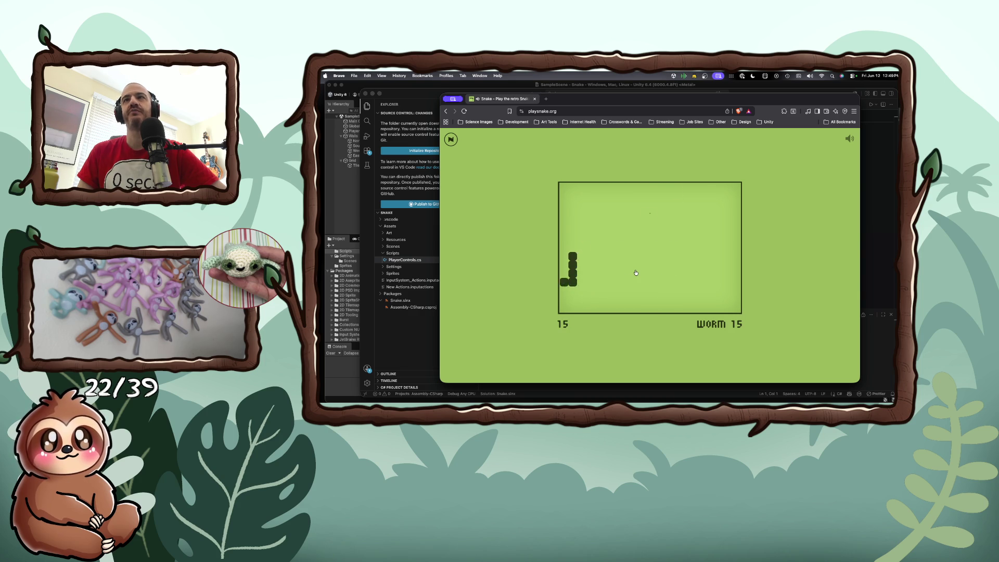
key("Left")
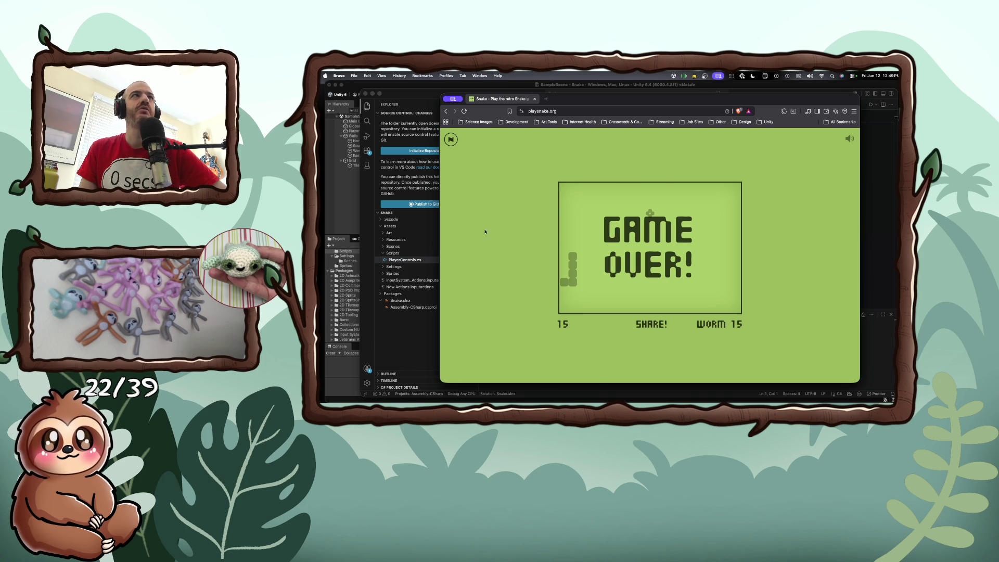
left_click(431, 237)
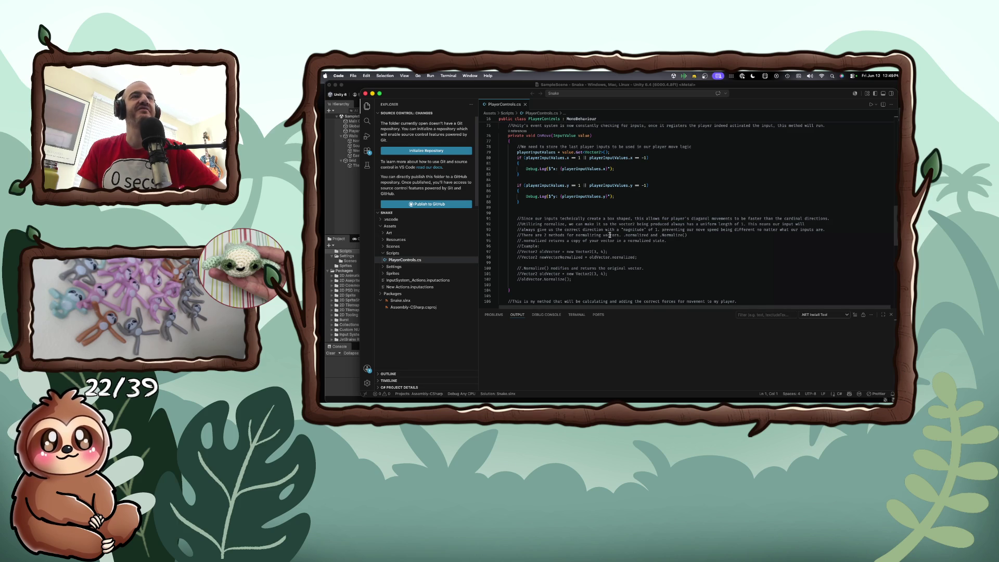
Scroll through the OnMove method in PlayerControls.cs, then return to Unity.
scroll(609, 236, "up", 5)
scroll(610, 235, "down", 3)
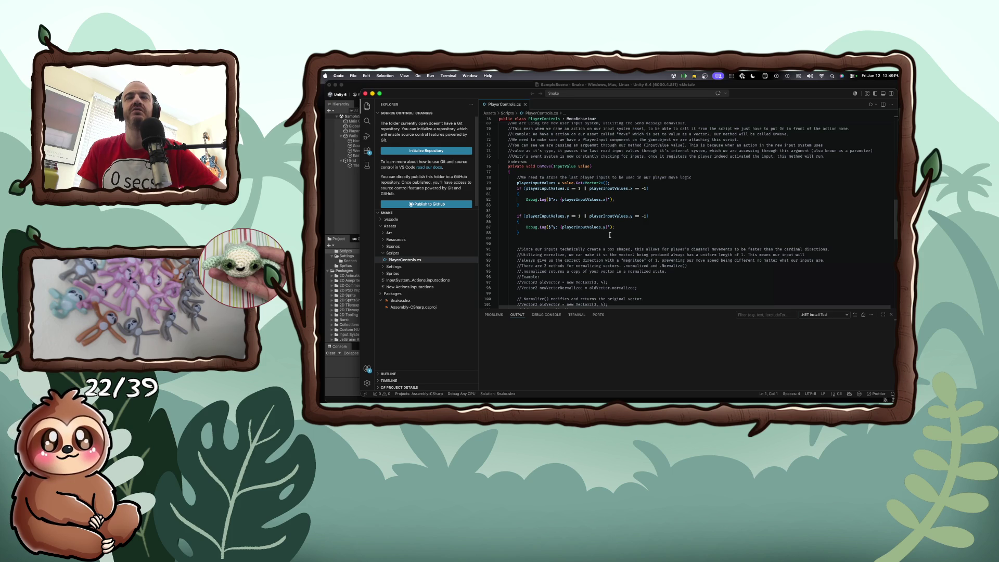
scroll(610, 235, "up", 1)
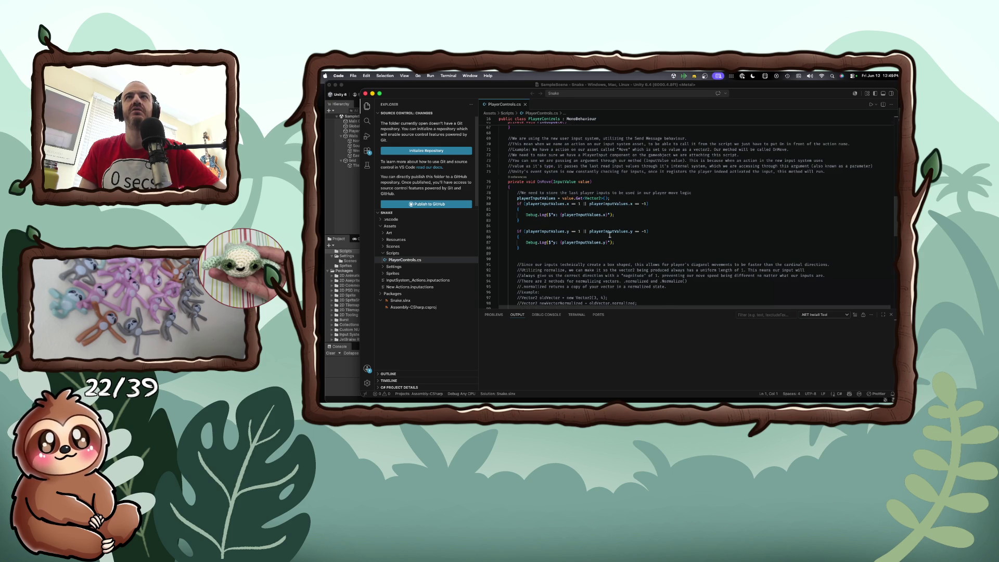
scroll(610, 236, "up", 1)
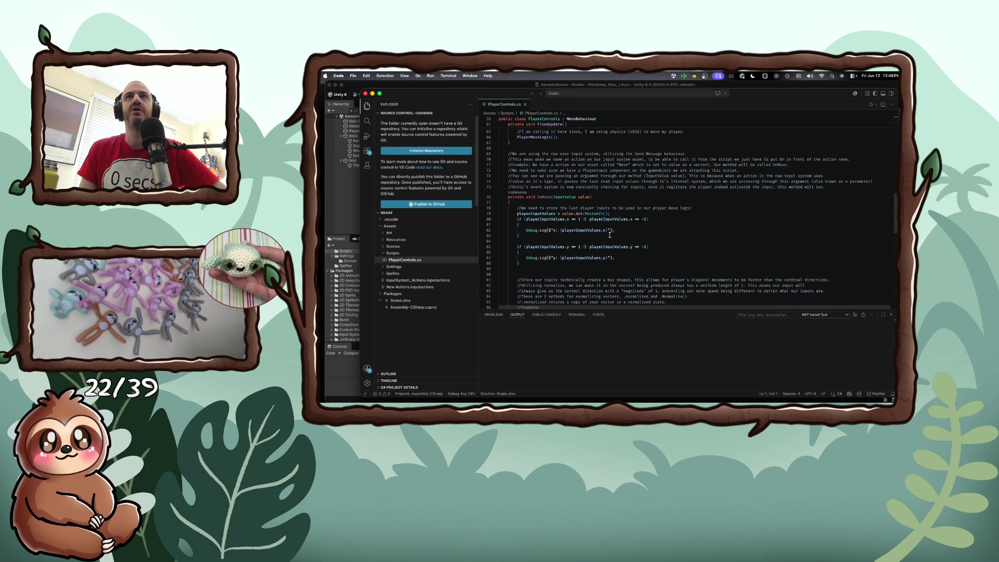
scroll(610, 235, "down", 1)
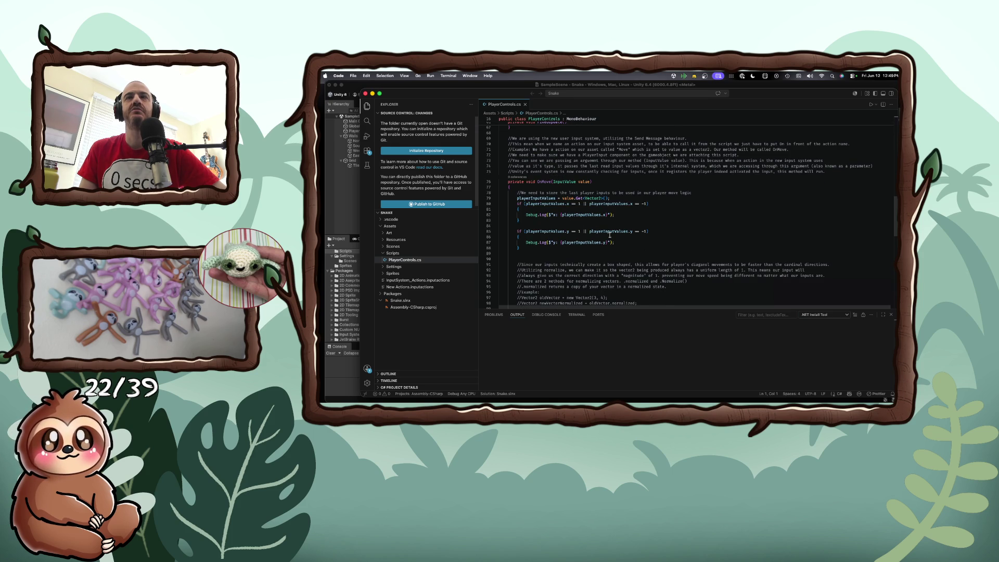
scroll(610, 235, "down", 1)
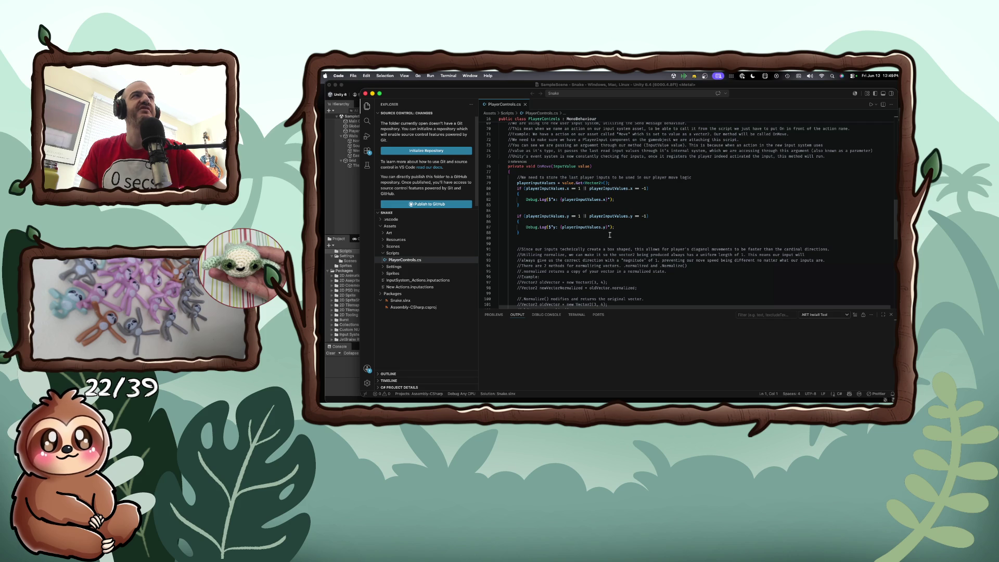
left_click(354, 233)
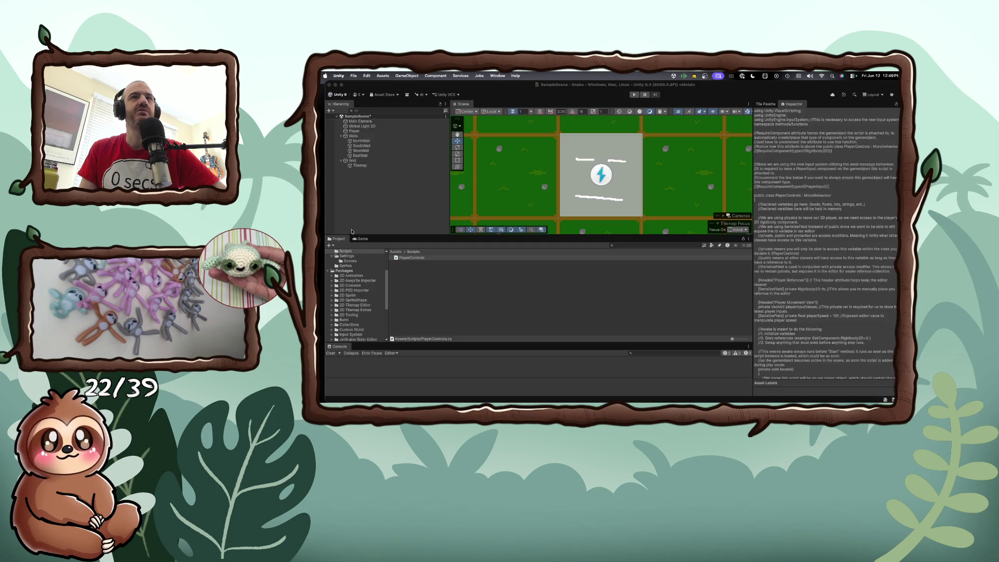
Select the Player object and scroll its Inspector down to the Player Input component.
left_click_drag(388, 279, 384, 258)
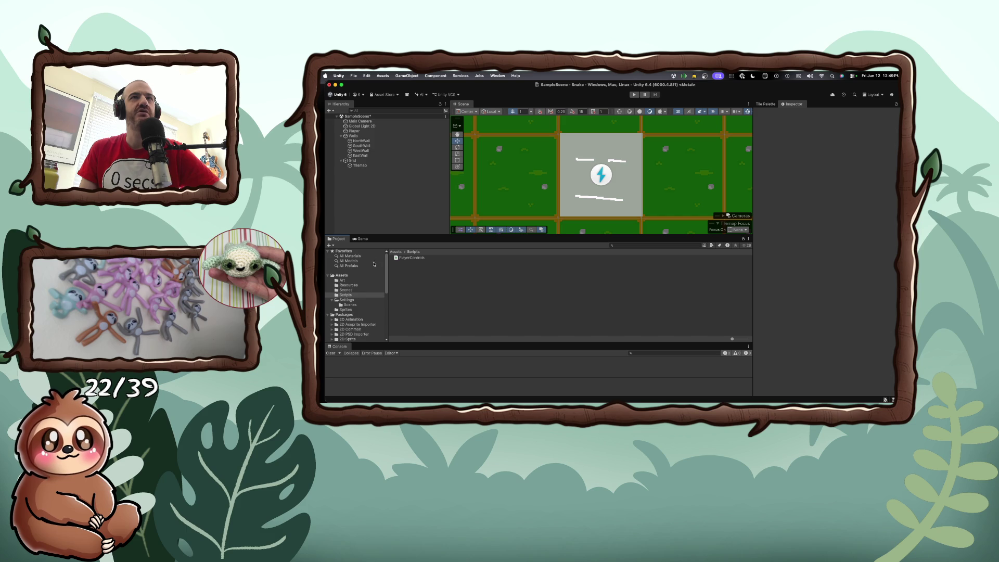
left_click(357, 131)
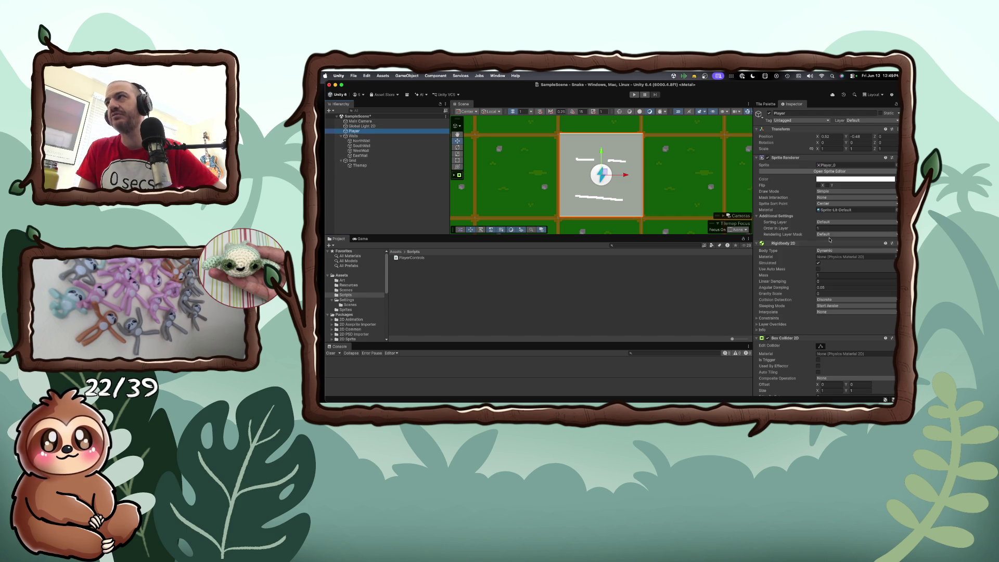
scroll(831, 290, "down", 2)
scroll(831, 289, "down", 8)
scroll(831, 290, "down", 2)
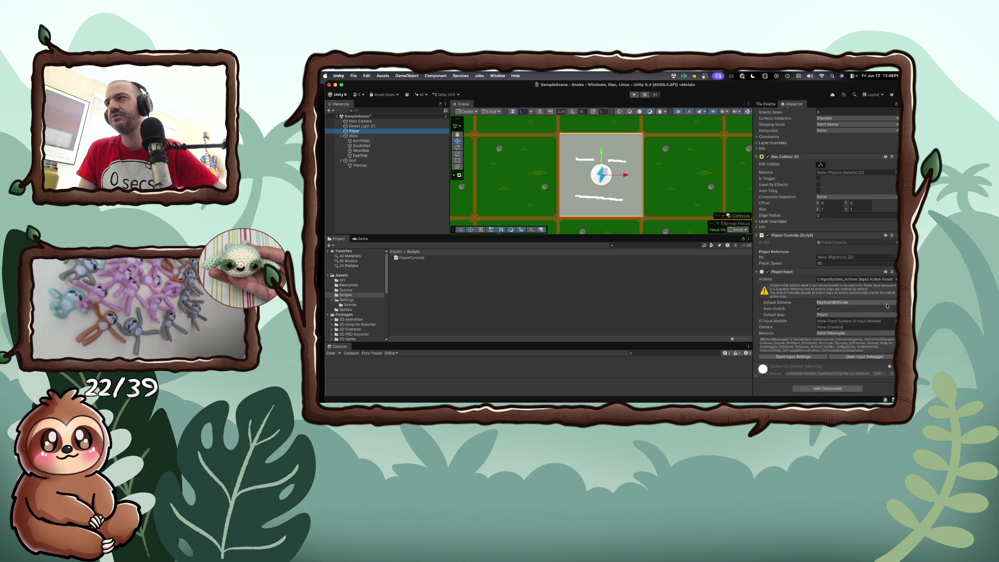
Keep Keyboard&Mouse as default scheme, Player as default map, and Send Messages behavior.
left_click(886, 303)
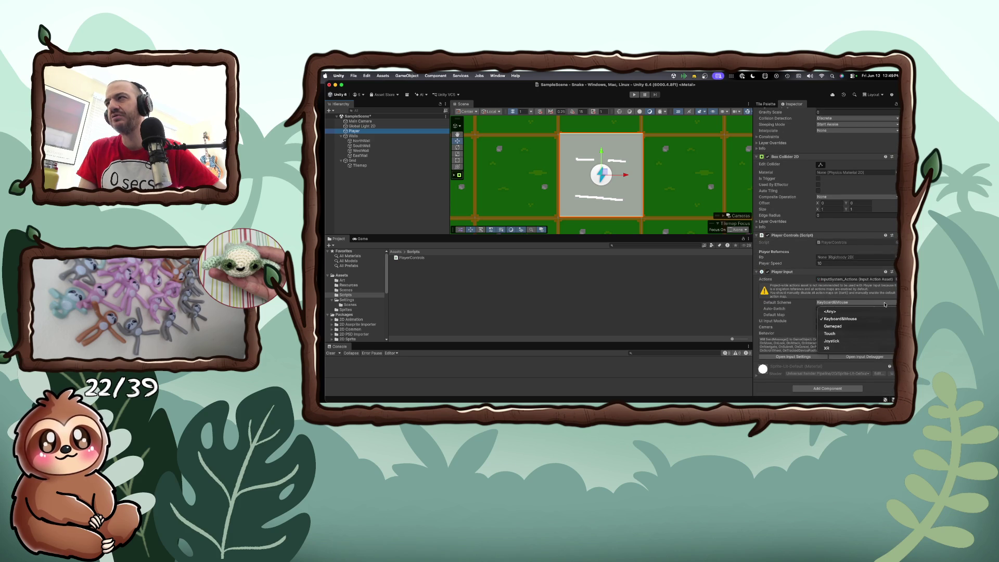
left_click(800, 306)
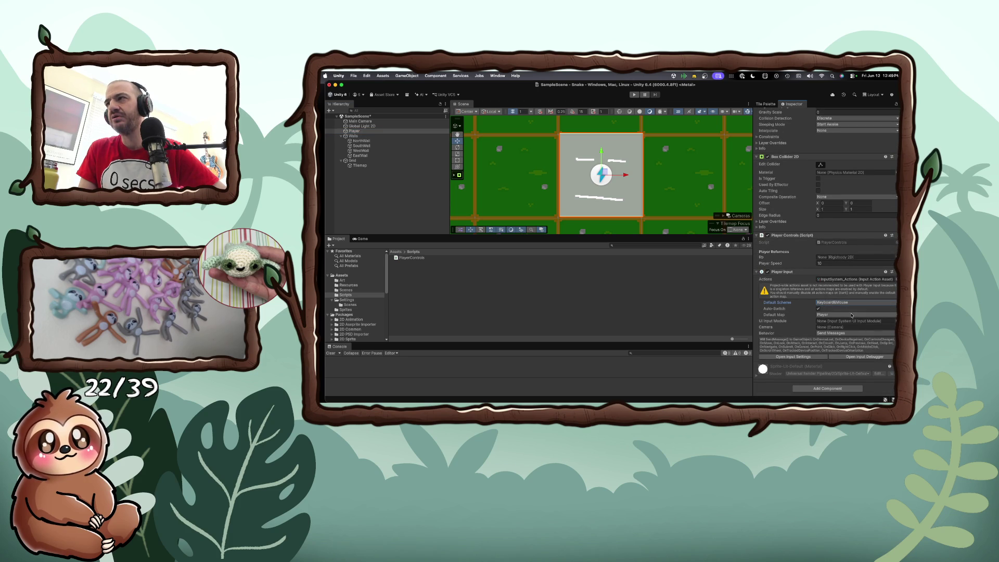
left_click(854, 315)
left_click(805, 322)
left_click(832, 334)
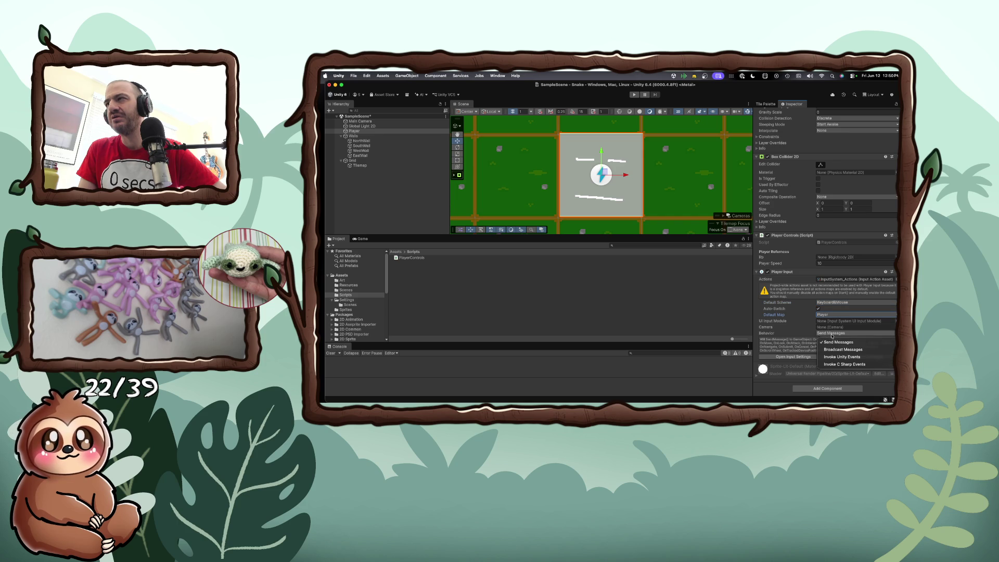
left_click(804, 334)
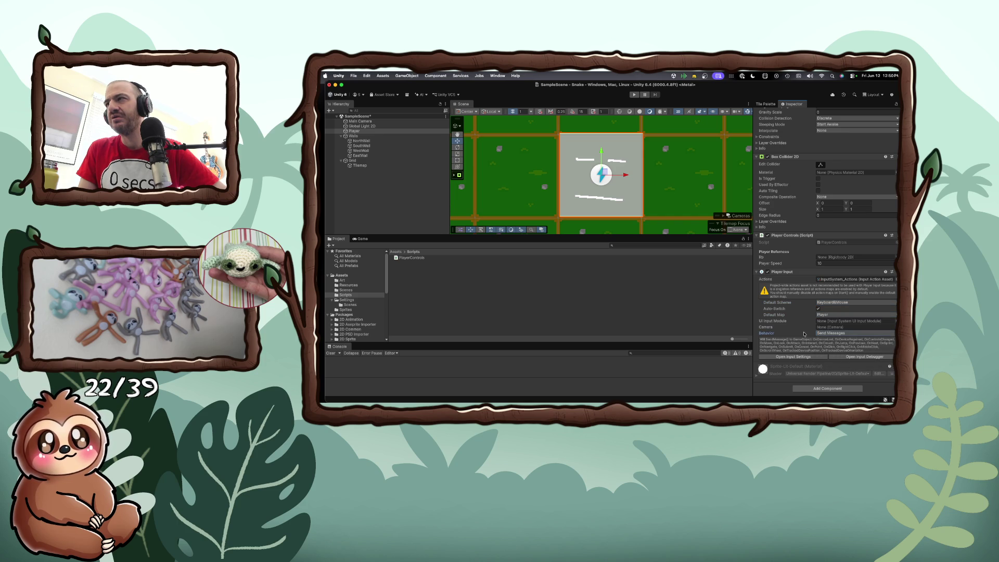
Open Input Settings and the project-wide Input Actions editor under Input System Package.
left_click(803, 357)
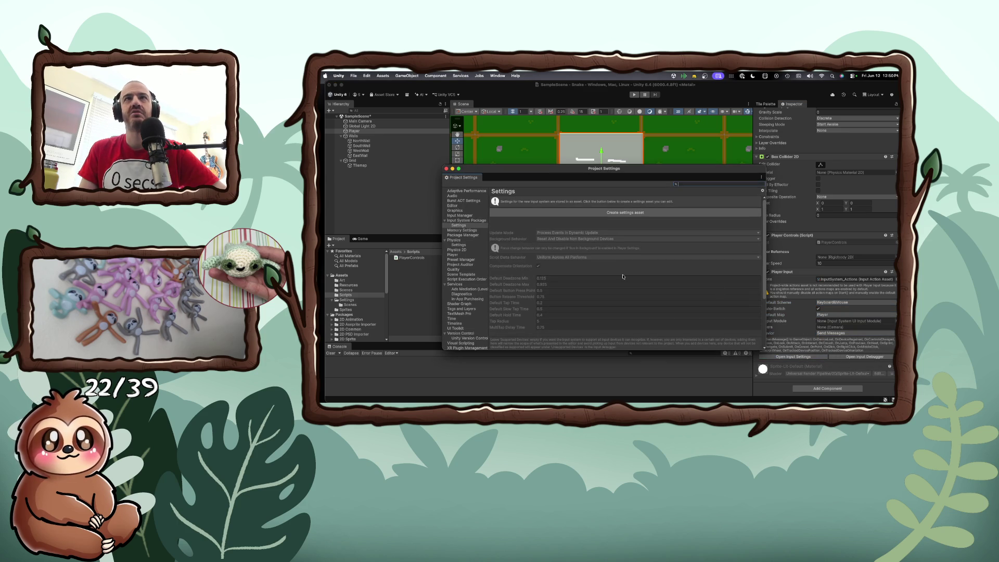
left_click(468, 226)
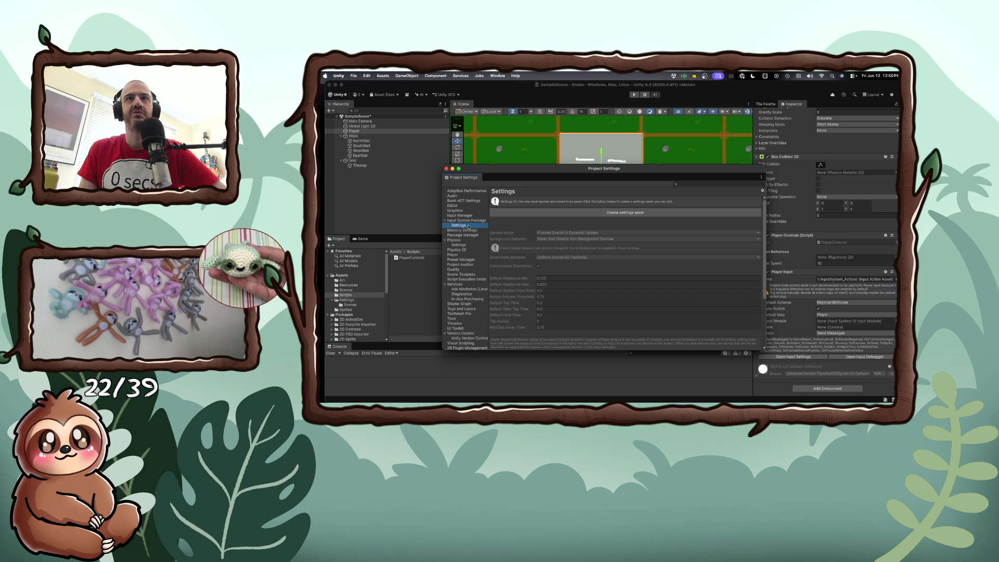
left_click(468, 221)
left_click(580, 218)
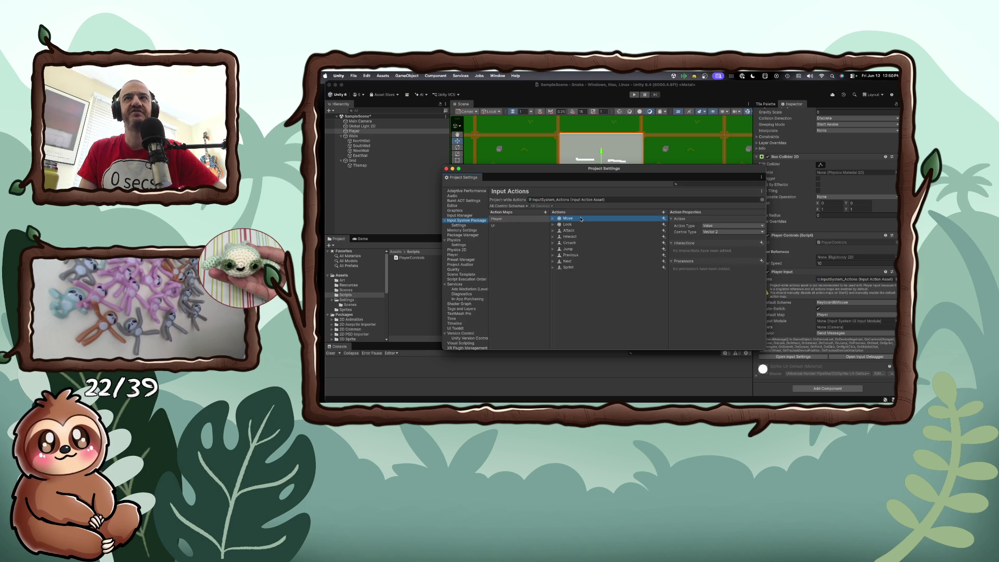
left_click(496, 219)
left_click(458, 226)
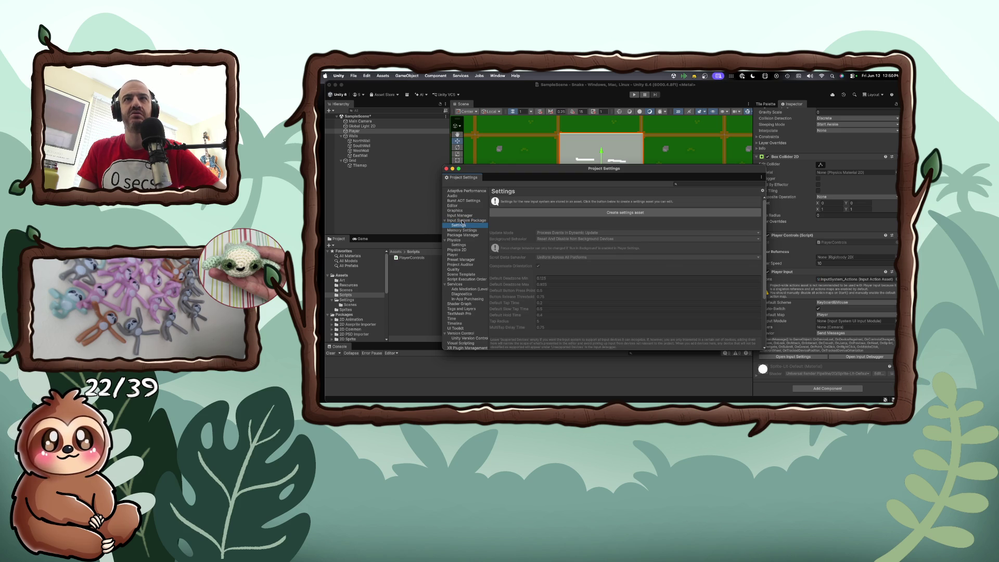
left_click(463, 221)
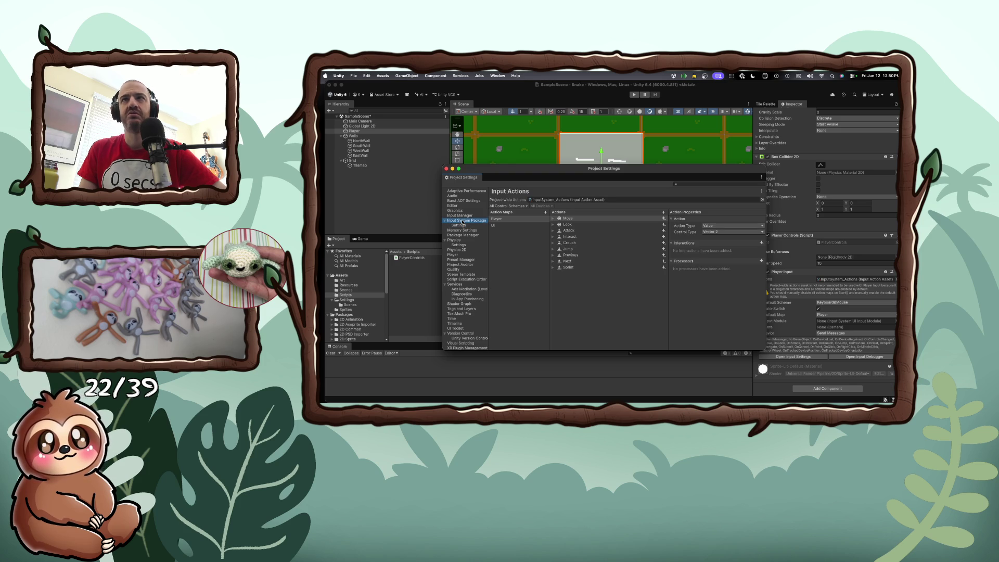
Expand the Player map's Move action to review its WASD bindings.
left_click(501, 218)
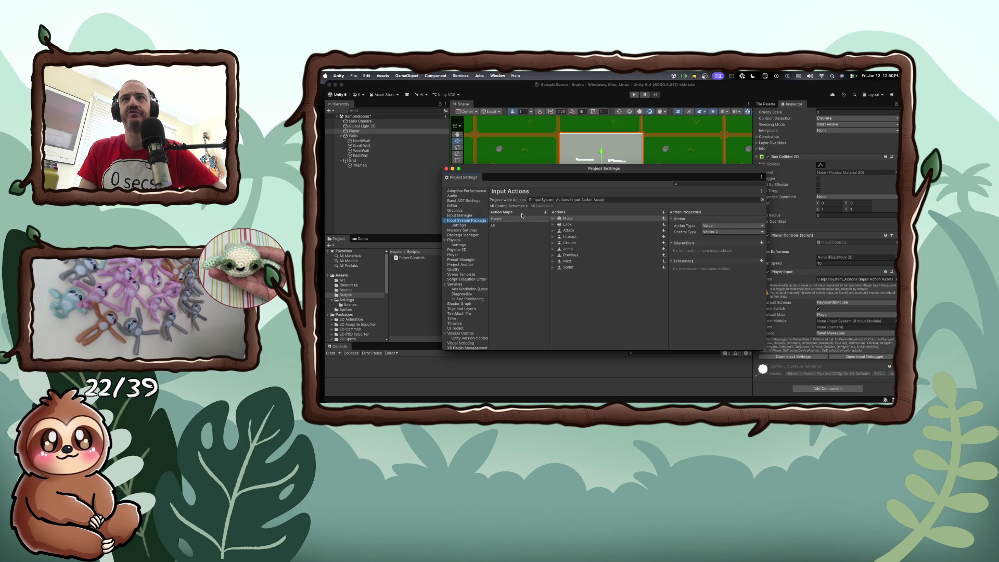
left_click(553, 220)
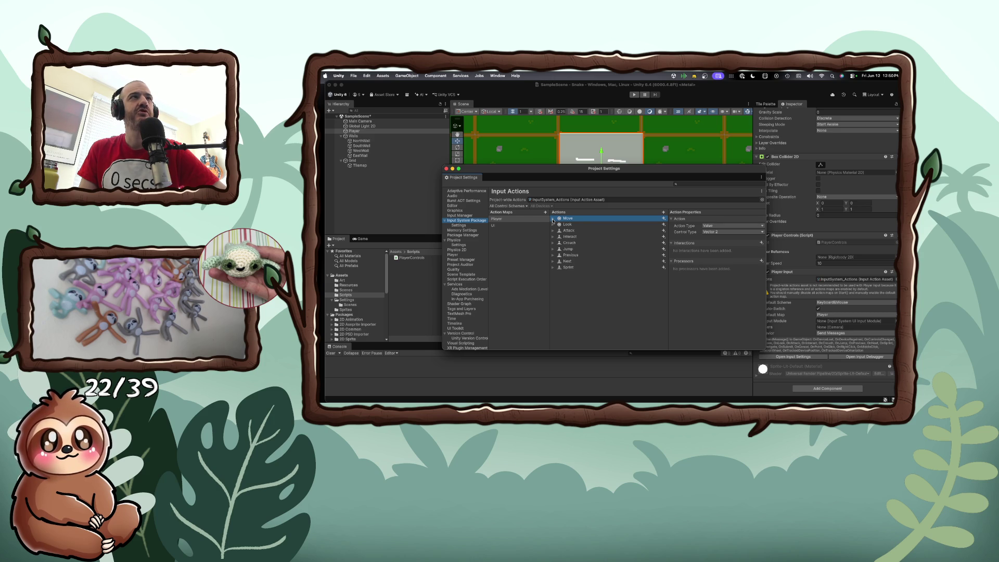
left_click(554, 219)
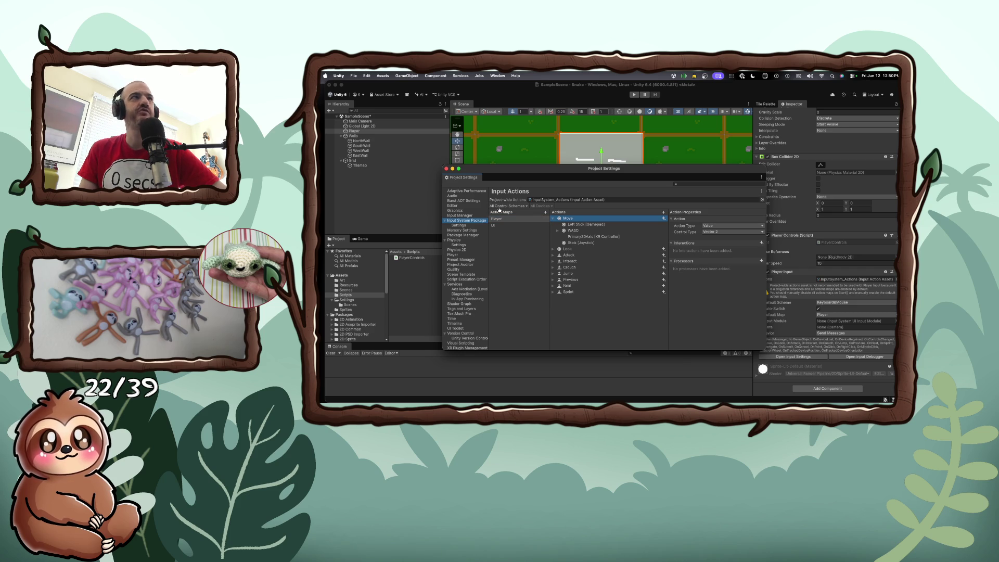
key("super+Tab")
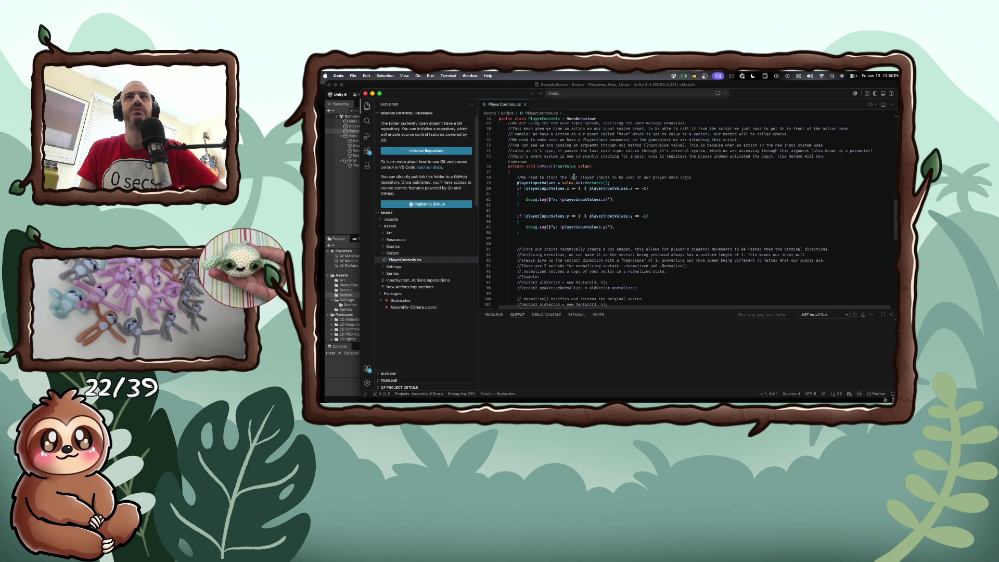
Rename the OnMove parameter to button.
double_click(583, 167)
type("b")
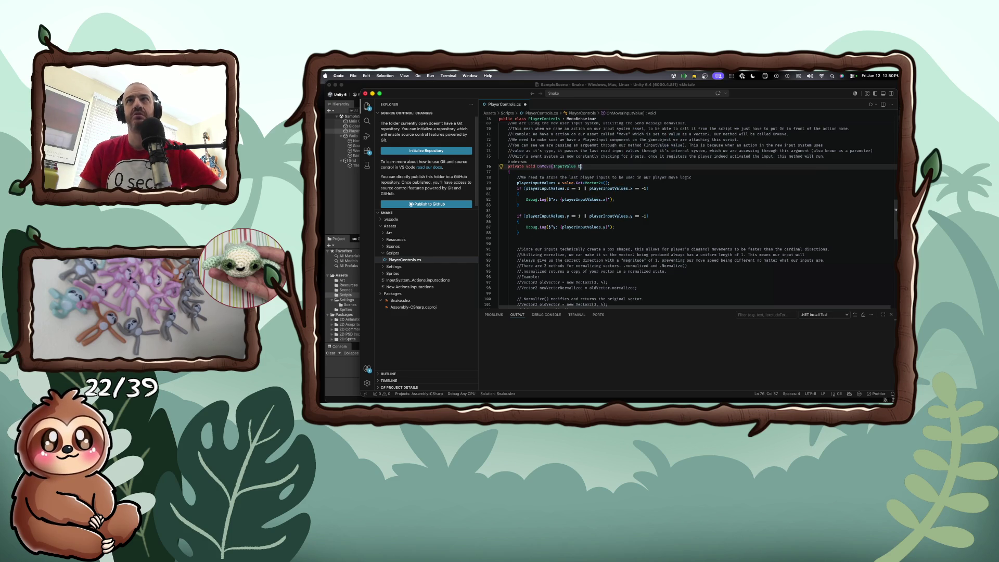
type("u")
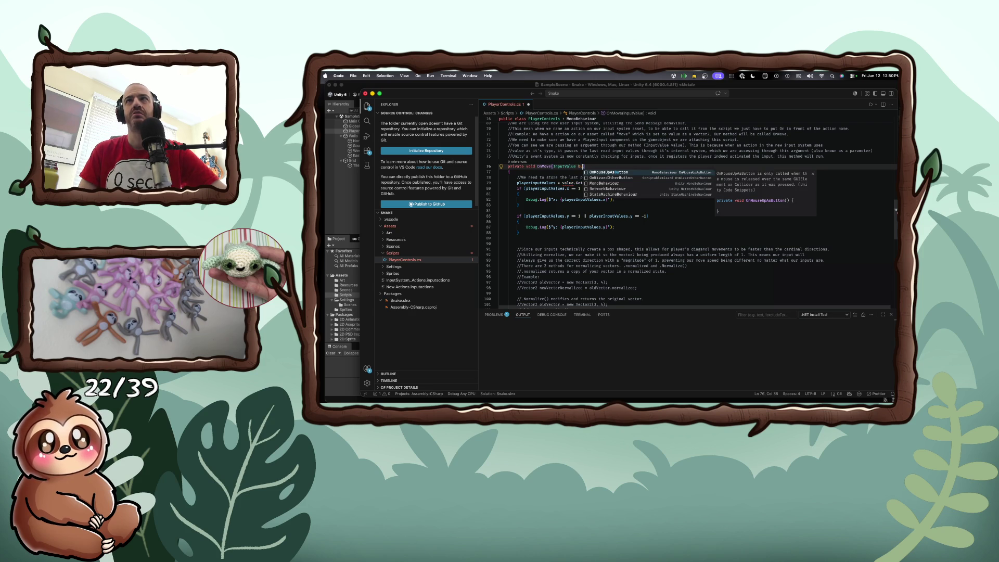
type("tton")
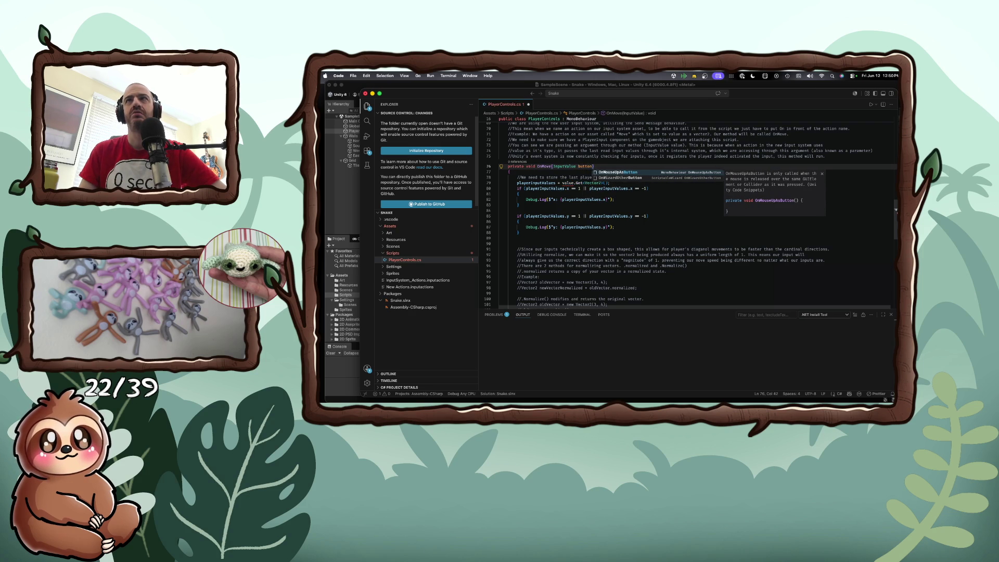
left_click(571, 177)
double_click(573, 183)
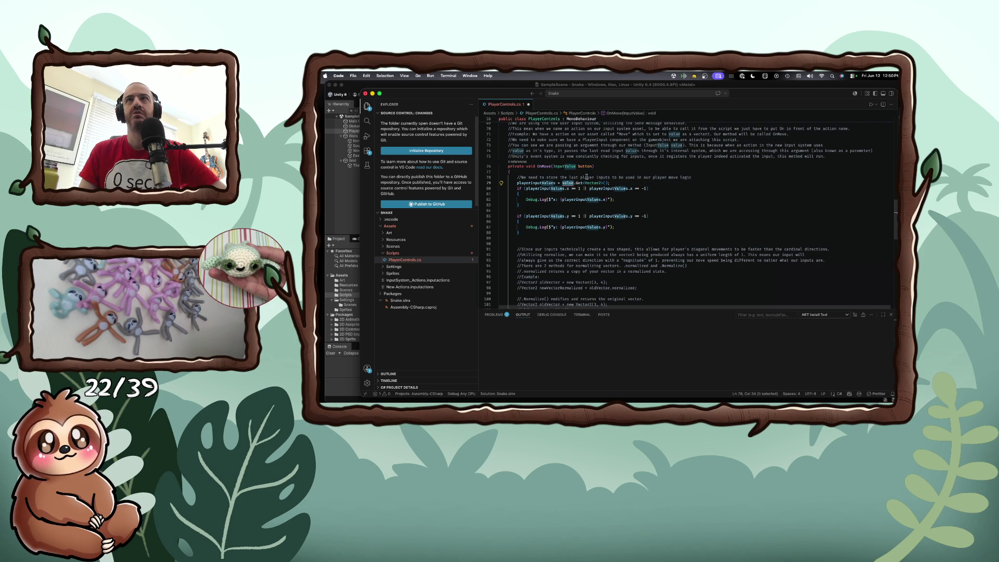
left_click(620, 183)
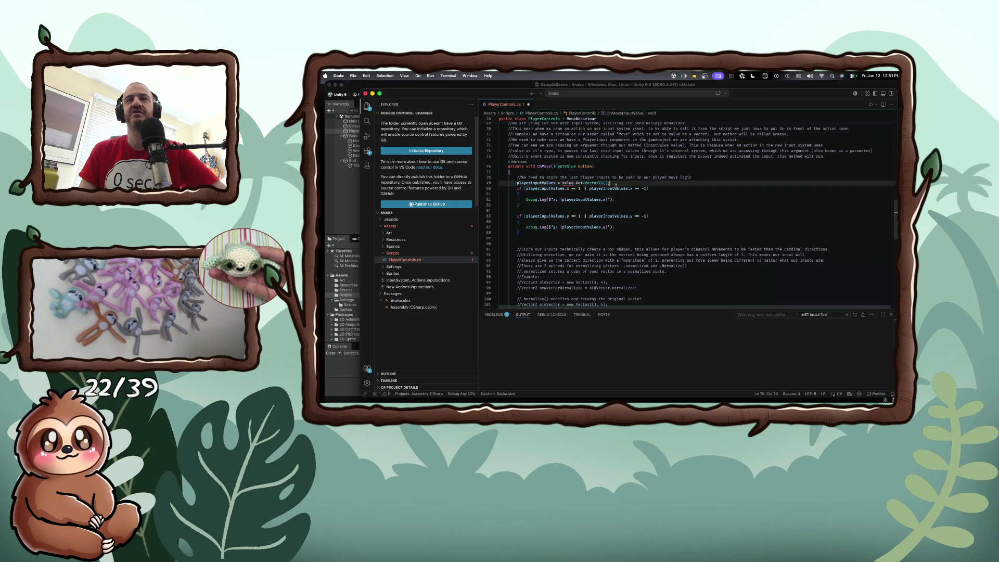
Replace the playerInputValues block with Debug.Log(button); and save for Unity to recompile.
mouse_move(539, 241)
left_mouse_down()
mouse_move(520, 186)
mouse_move(500, 183)
left_mouse_up()
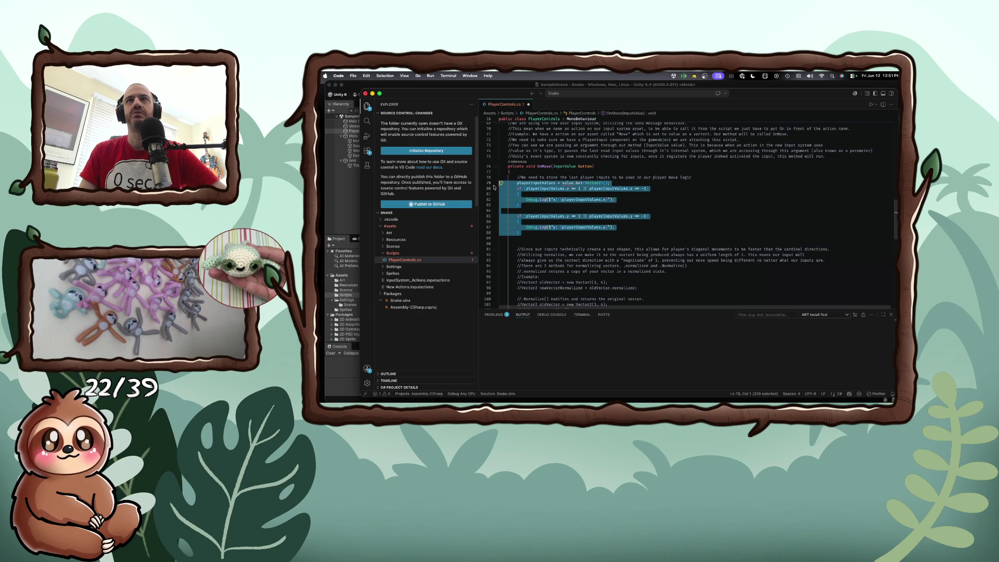
key("BackSpace")
type("Debug.")
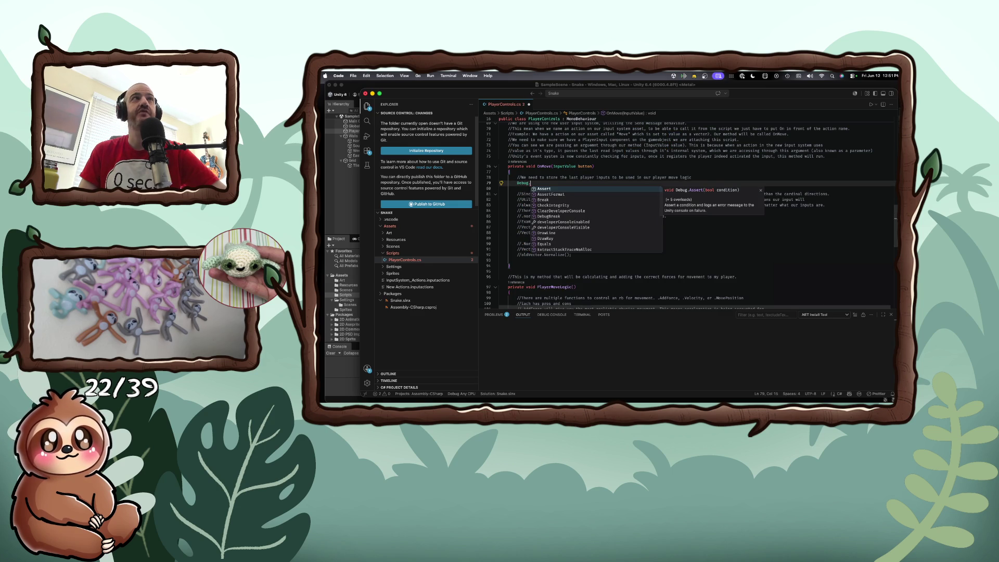
type("l")
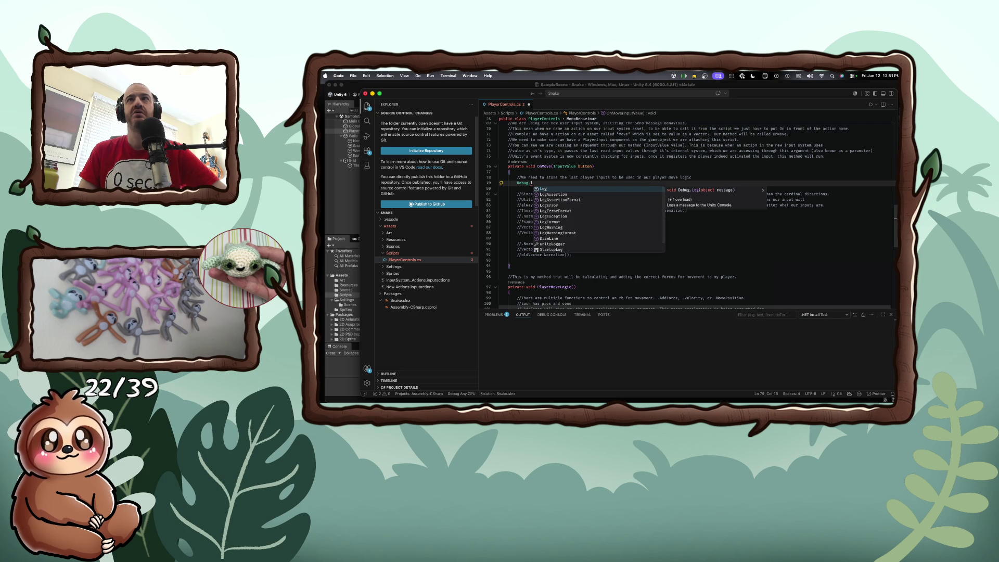
key("Tab")
type("(bit")
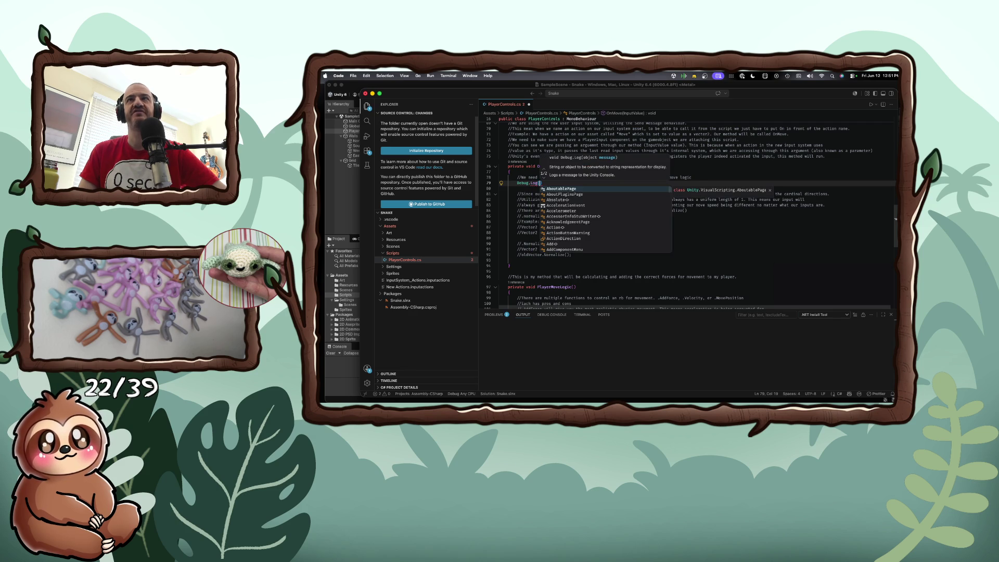
key("BackSpace")
key("BackSpace")
type("utton);")
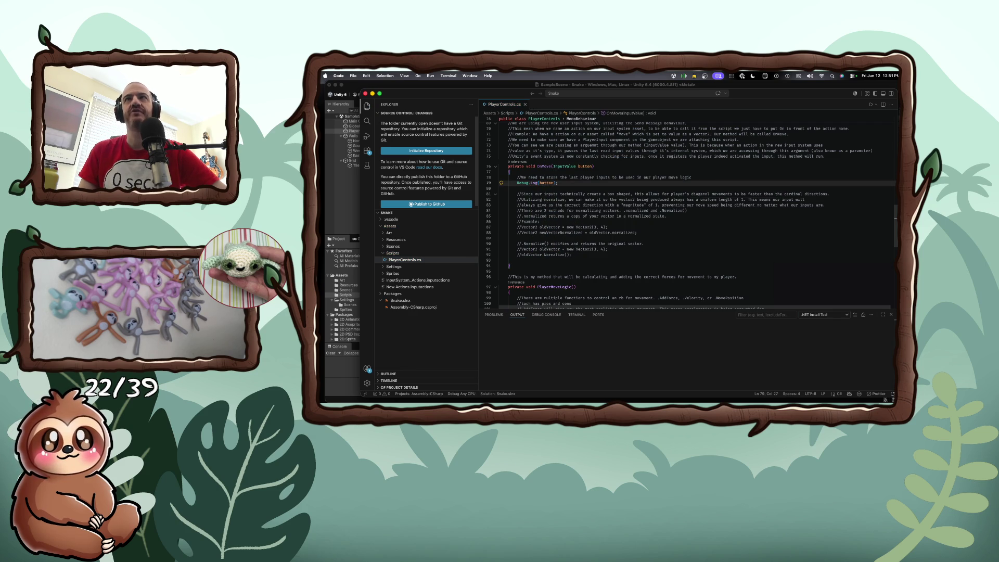
key("super+Tab")
key("super+Tab")
key("super+s")
key("super+Tab")
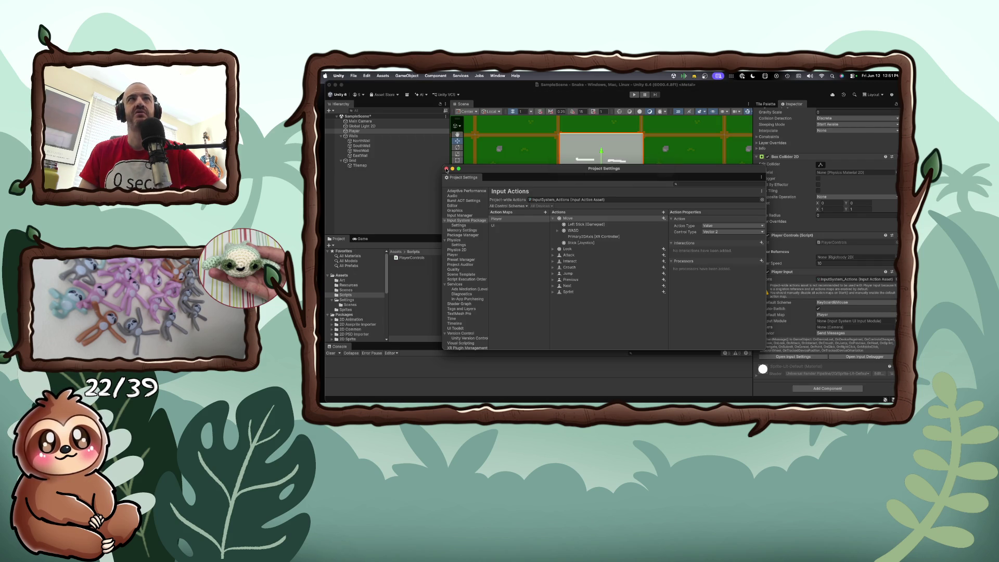
Close Project Settings and run Play mode, logging InputValue entries to the Console.
left_click(446, 169)
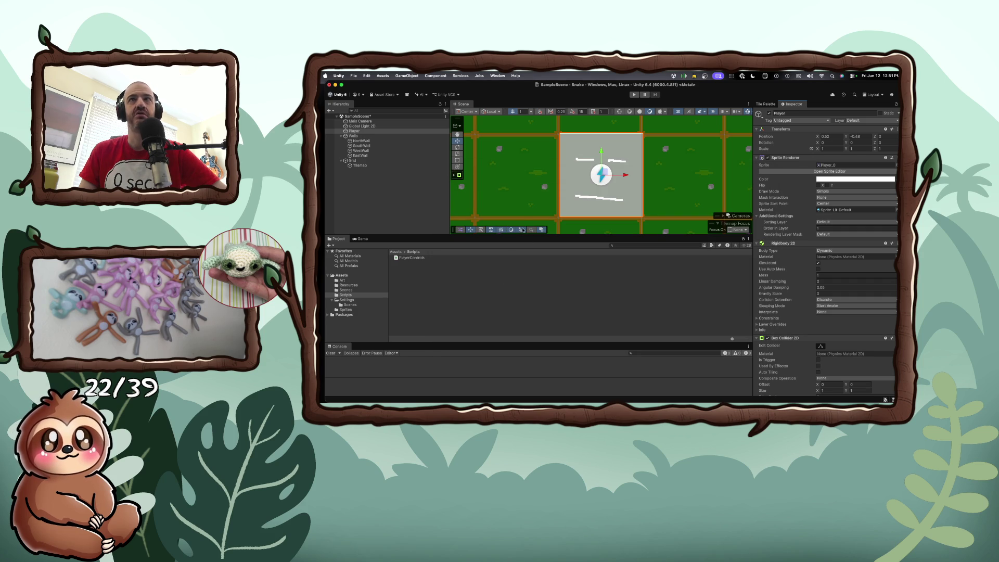
left_click(635, 95)
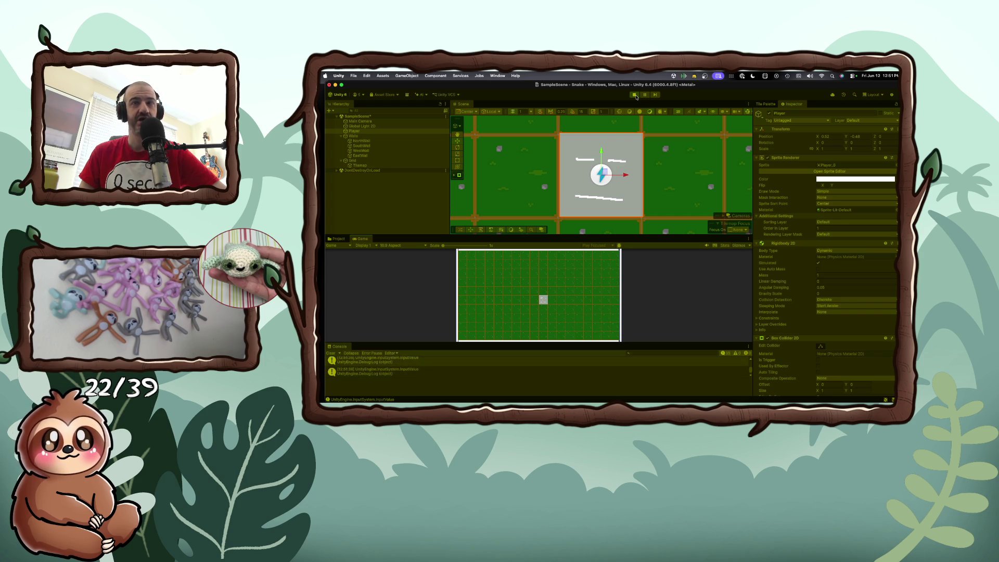
key("super+Tab")
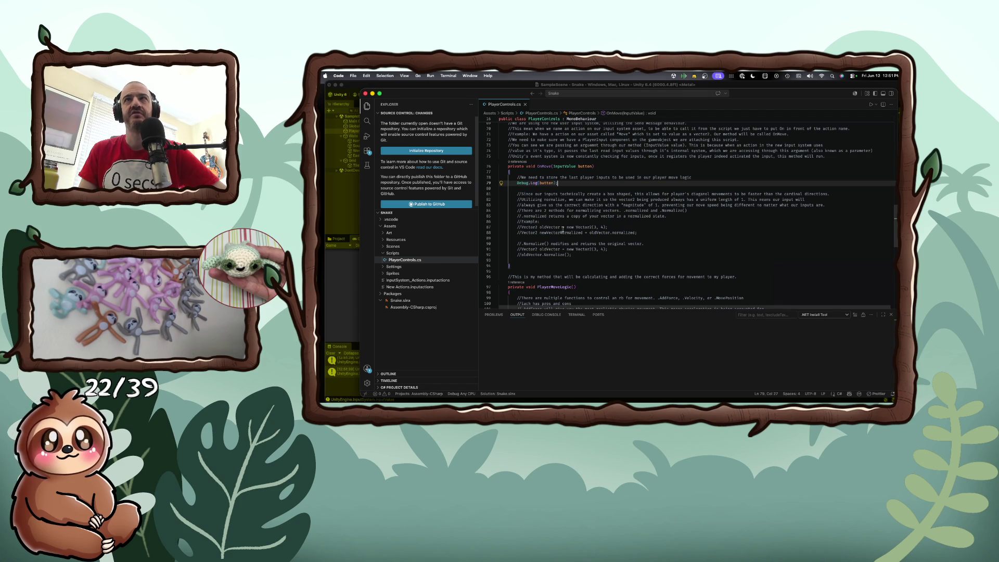
Change the log call to Debug.Log(button.Get());.
left_click_drag(551, 184, 549, 183)
left_click(555, 183)
type(".")
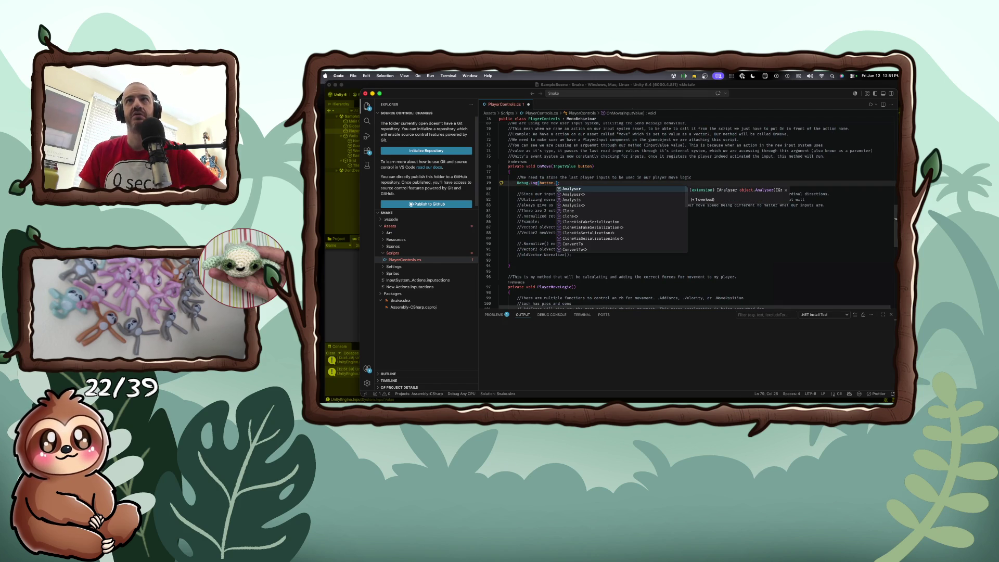
key("Down")
key("Down")
key("Down")
key("Down")
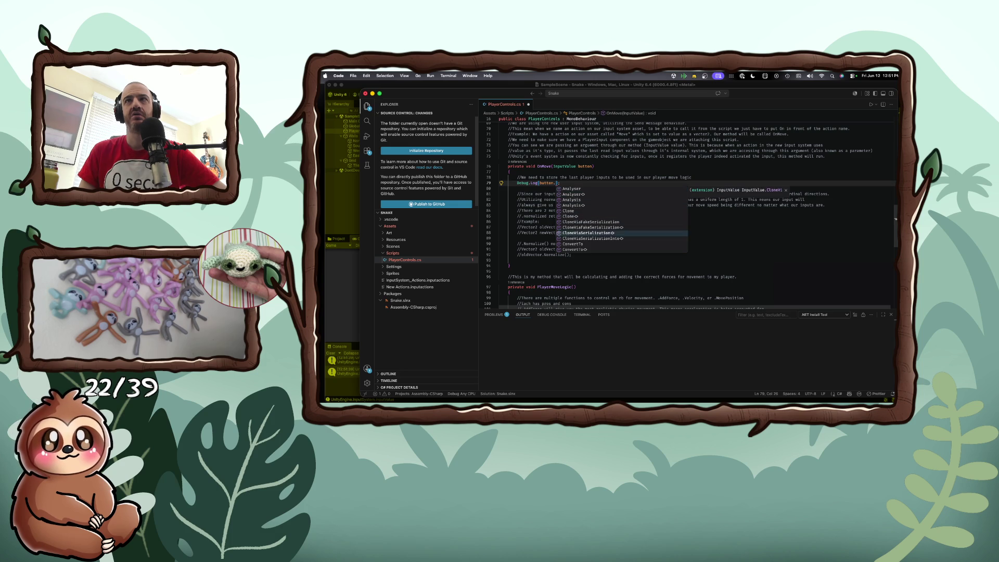
key("Down")
key("Down")
key("Down")
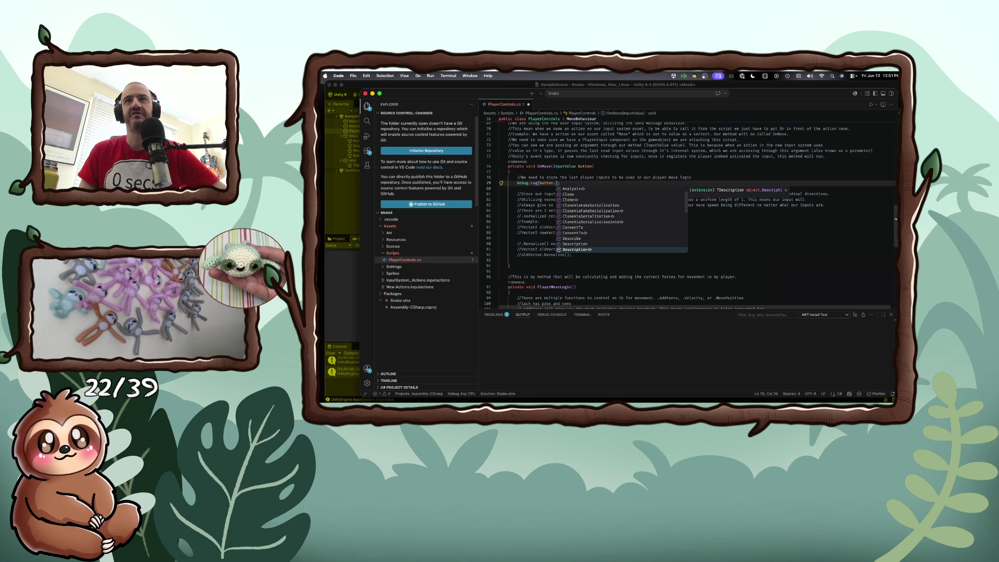
key("Down")
key("Up")
key("Up")
key("Return")
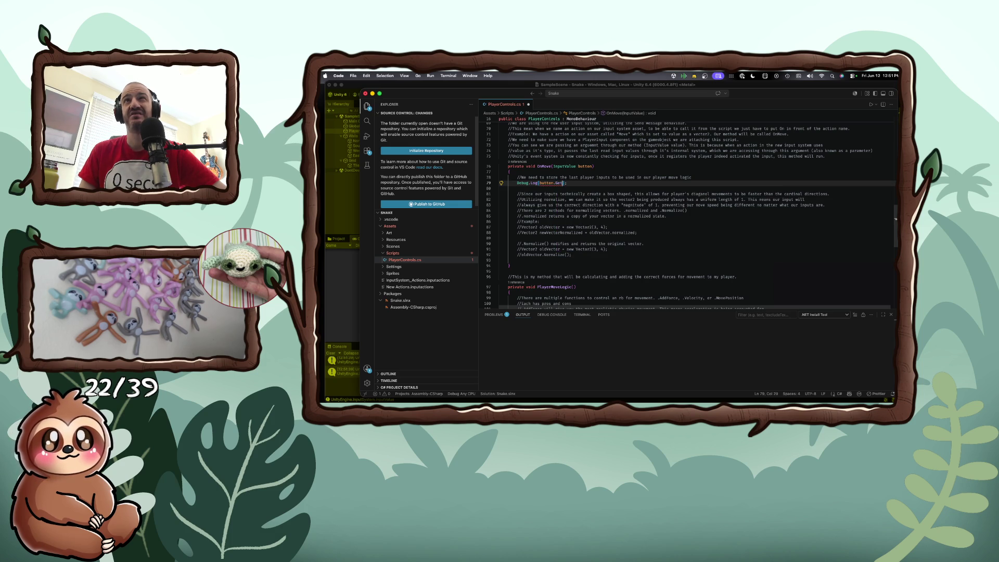
type("(")
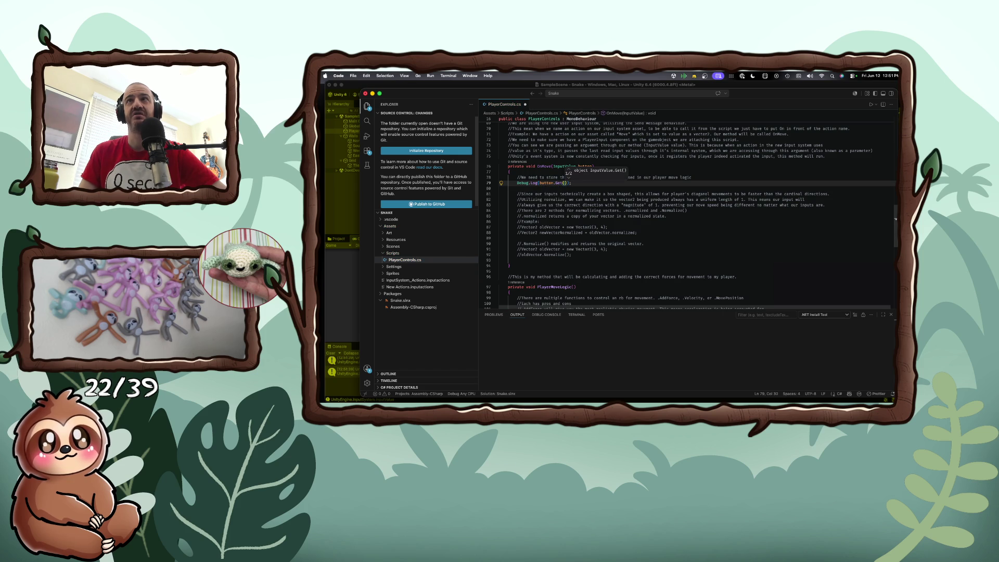
Save PlayerControls.cs and return to Unity to test the change.
left_click(568, 199)
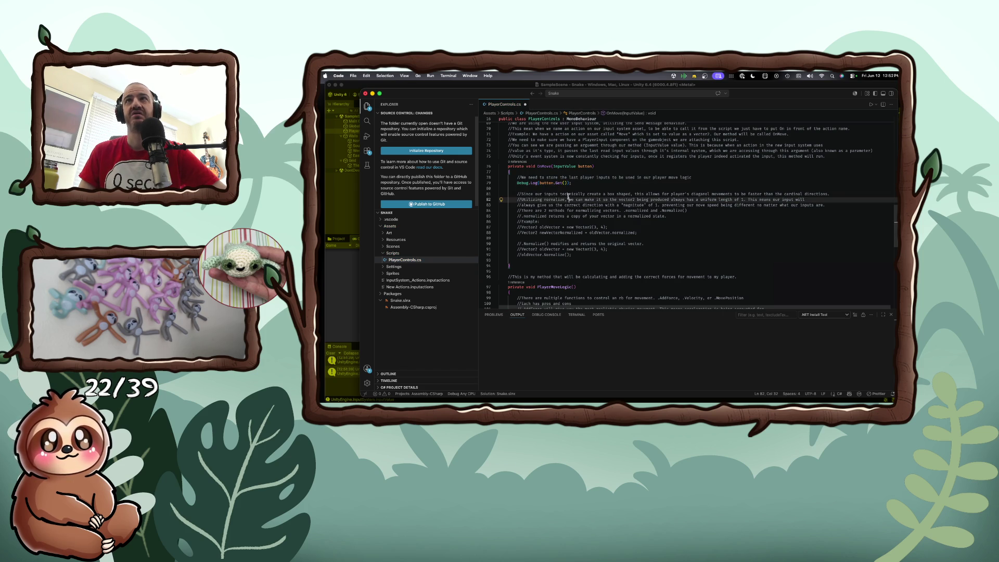
left_click(566, 182)
left_click(583, 200)
key("cmd+s")
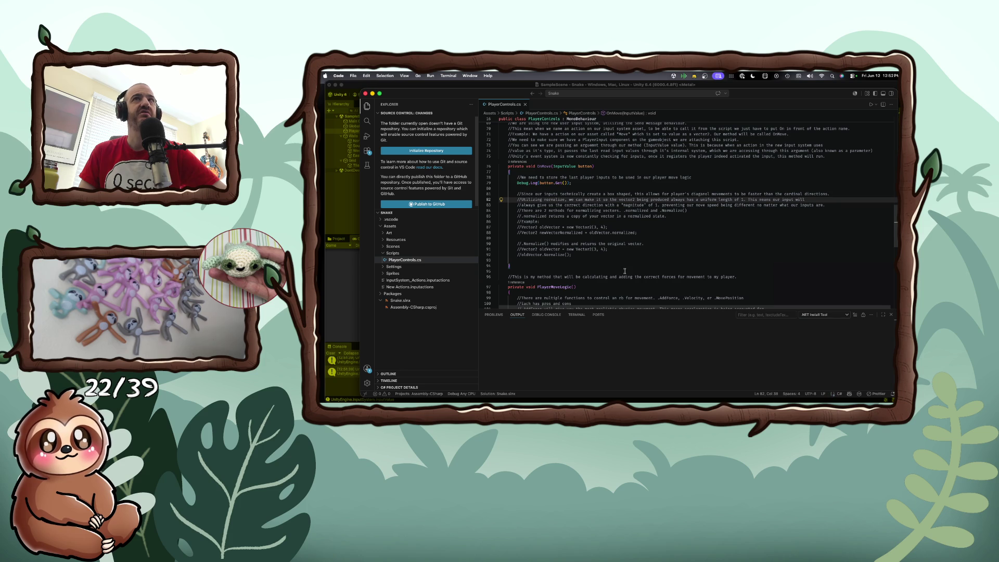
key("super+Tab")
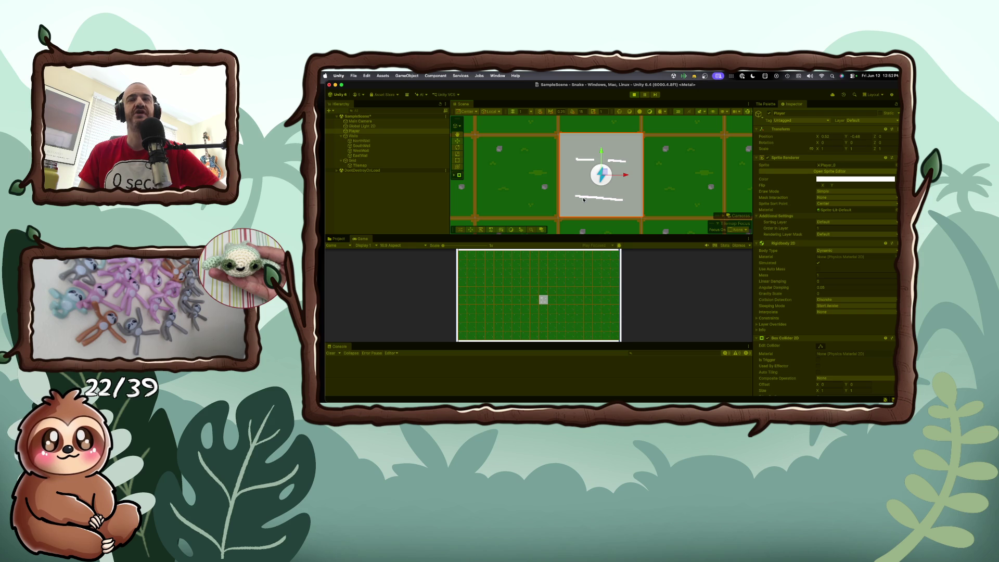
Pan around the Scene view during Play mode and select the Tilemap object.
scroll(584, 200, "left", 5)
scroll(584, 200, "right", 10)
scroll(583, 200, "left", 7)
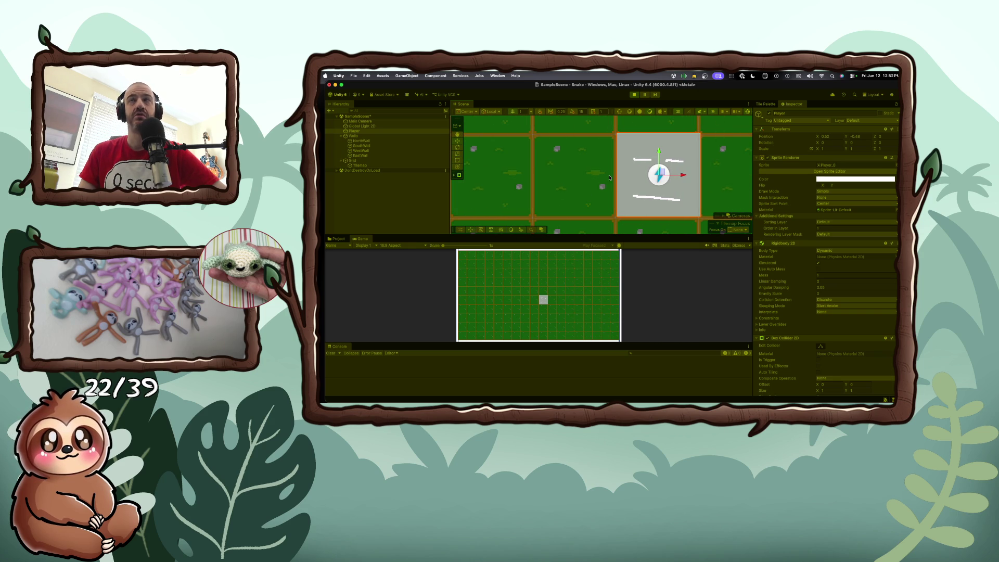
scroll(584, 200, "right", 10)
scroll(622, 176, "left", 5)
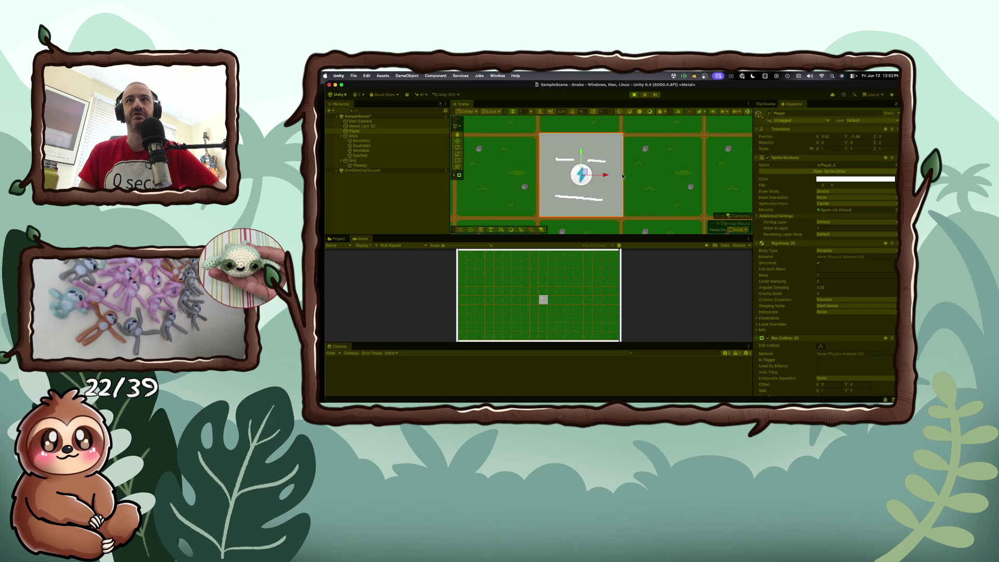
left_click(623, 175)
Pan a little more, then stop Play mode to return to edit mode.
scroll(622, 175, "right", 5)
scroll(623, 175, "left", 5)
left_click(634, 94)
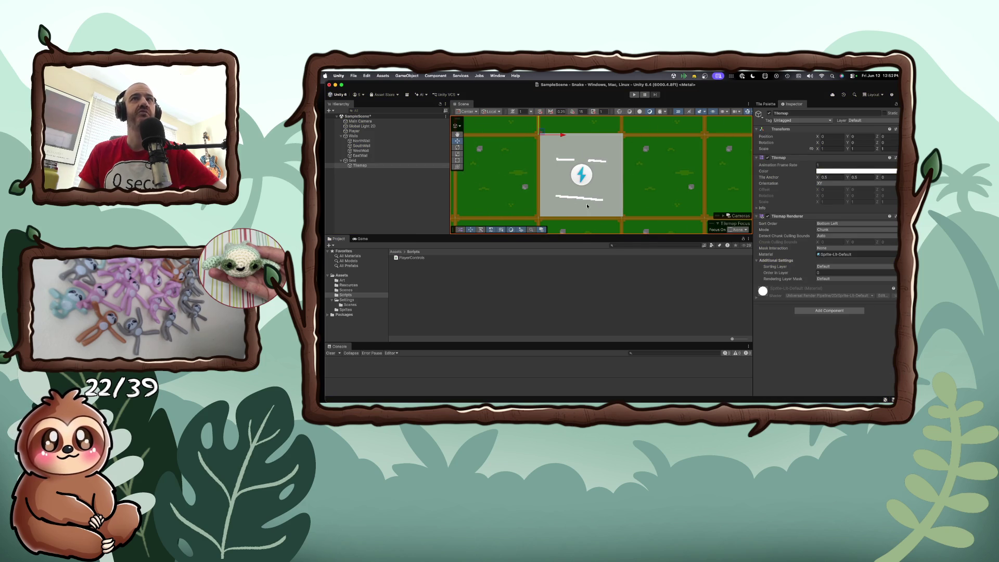
Undo the .Get() edit so OnMove logs the Vector2's x and y again, then return to Unity.
key("super+Tab")
mouse_move(537, 166)
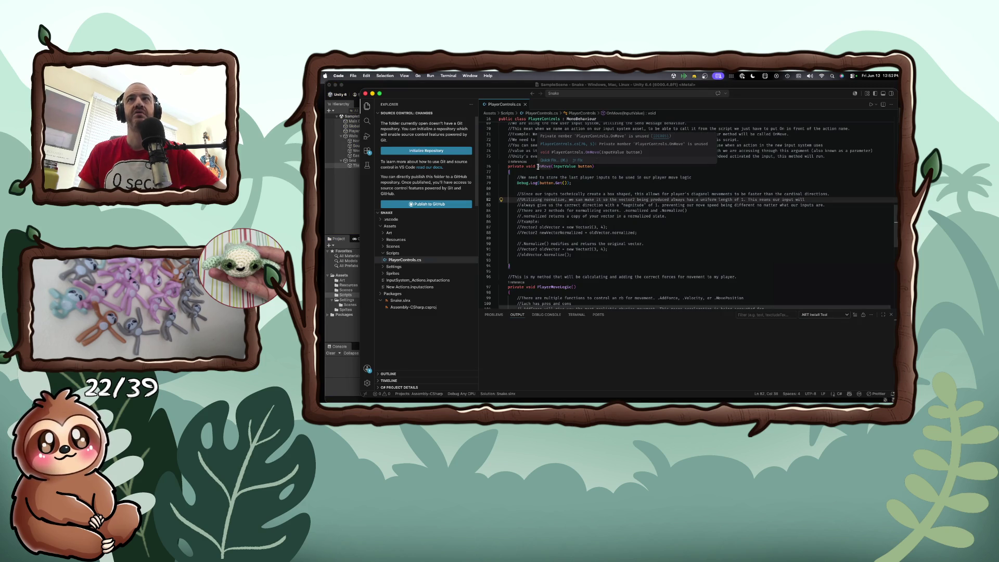
mouse_move(581, 165)
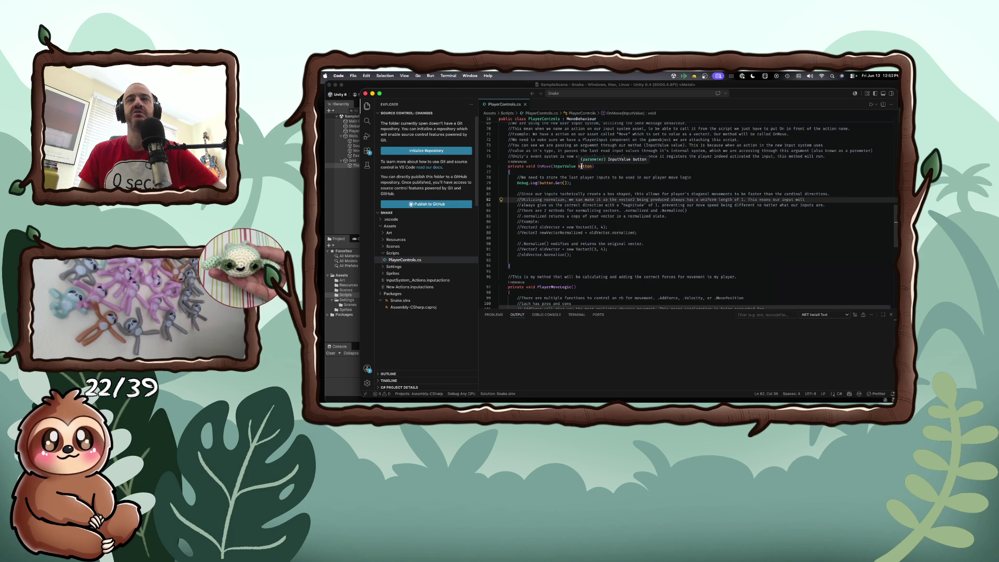
left_click(585, 183)
key("Left")
key("Left")
key("BackSpace")
key("BackSpace")
key("BackSpace")
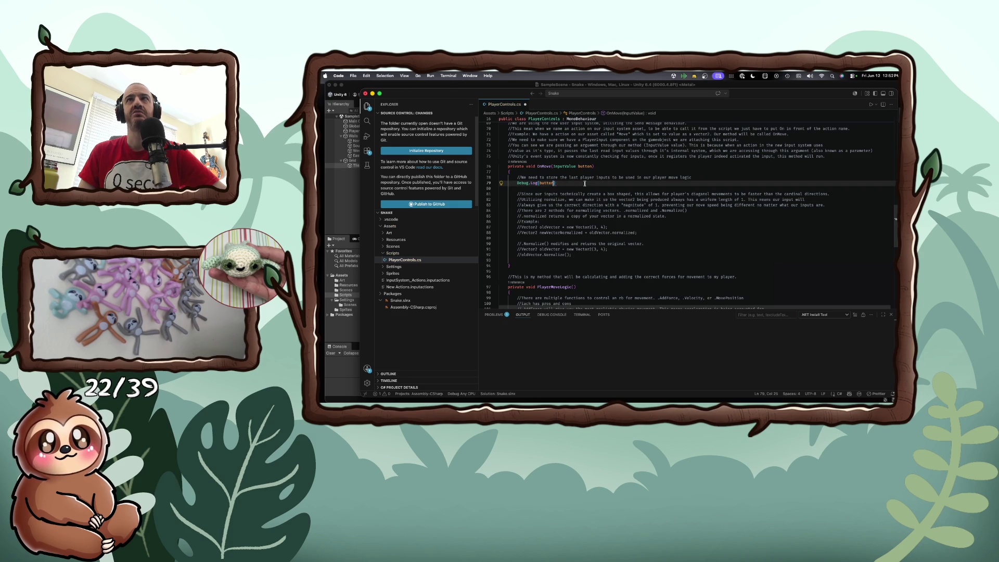
key("BackSpace")
key("BackSpace")
key("BackSpace")
key("BackSpace")
key("BackSpace")
key("BackSpace")
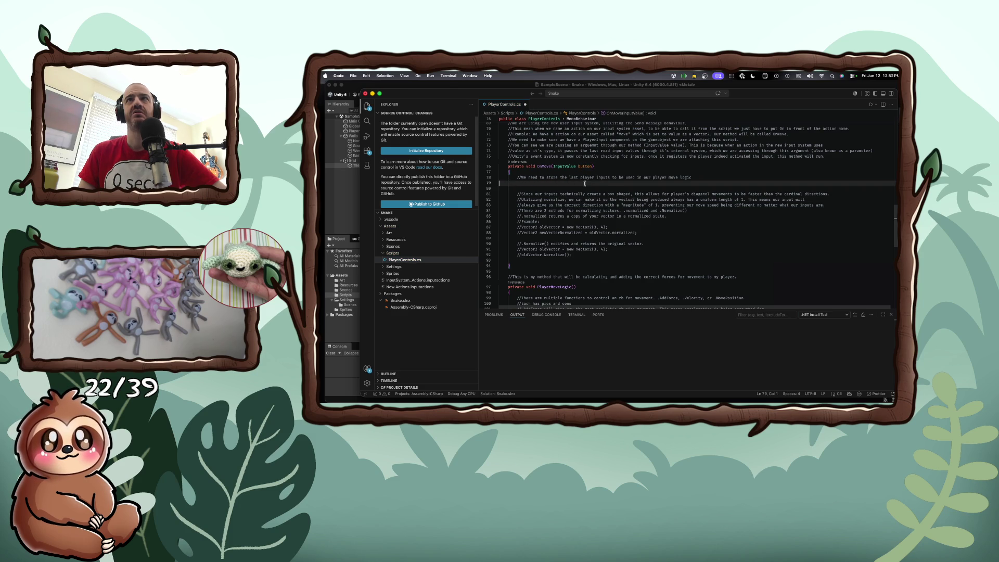
key("super+z")
key("super+z")
key("super+z")
key("super+z")
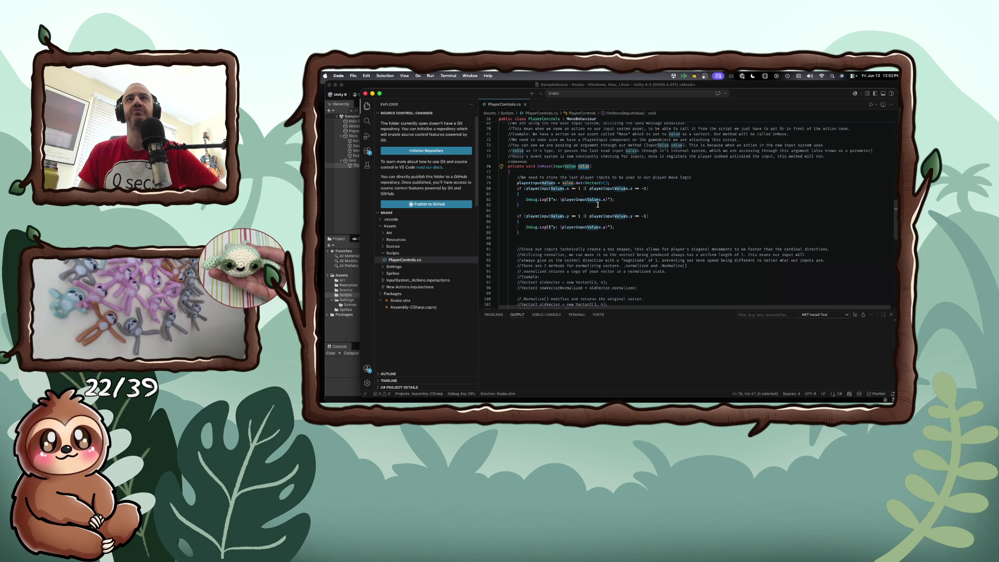
key("super+Tab")
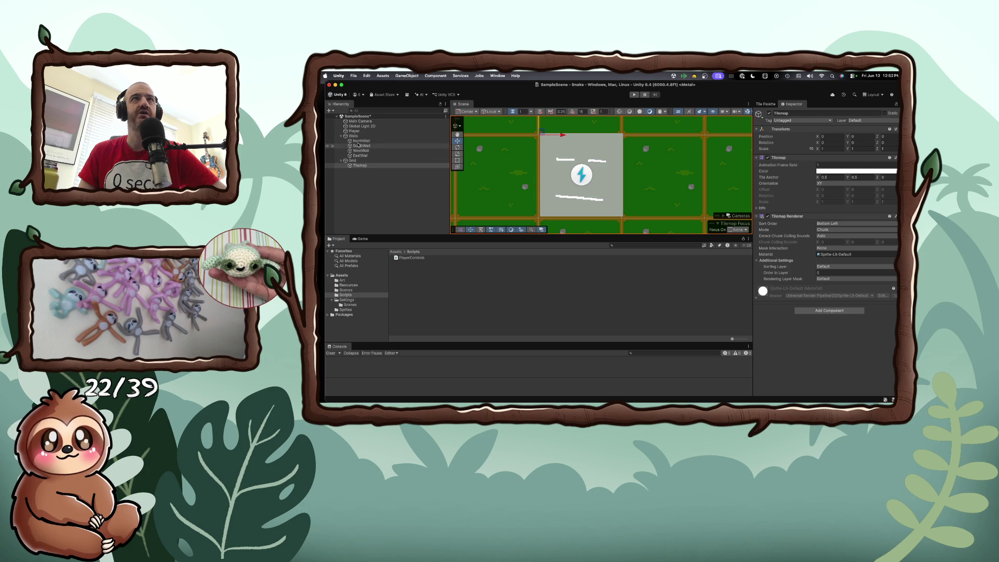
Preview the PlayerControls script, select Player, and open Input Settings from its Player Input component.
left_click(410, 258)
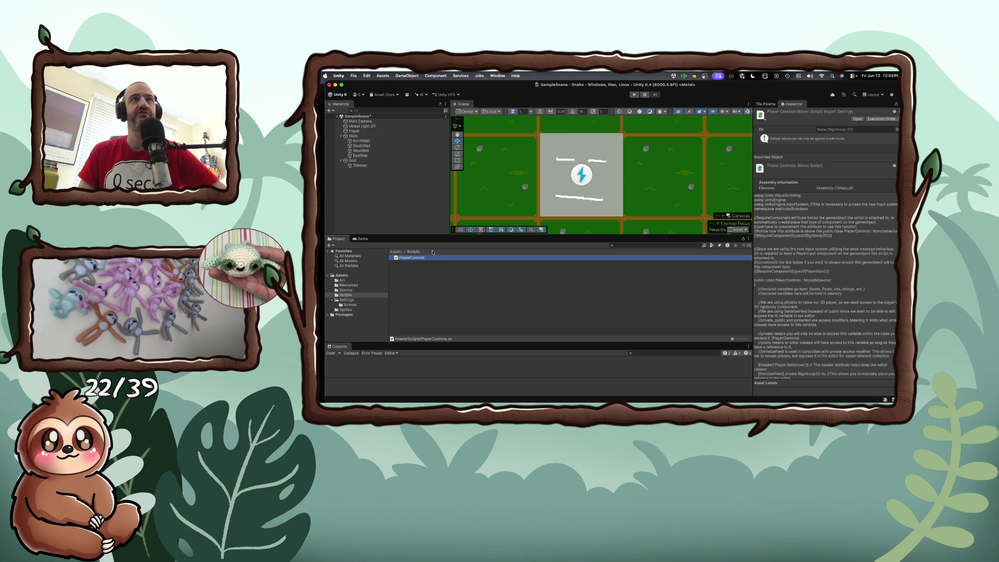
left_click(353, 131)
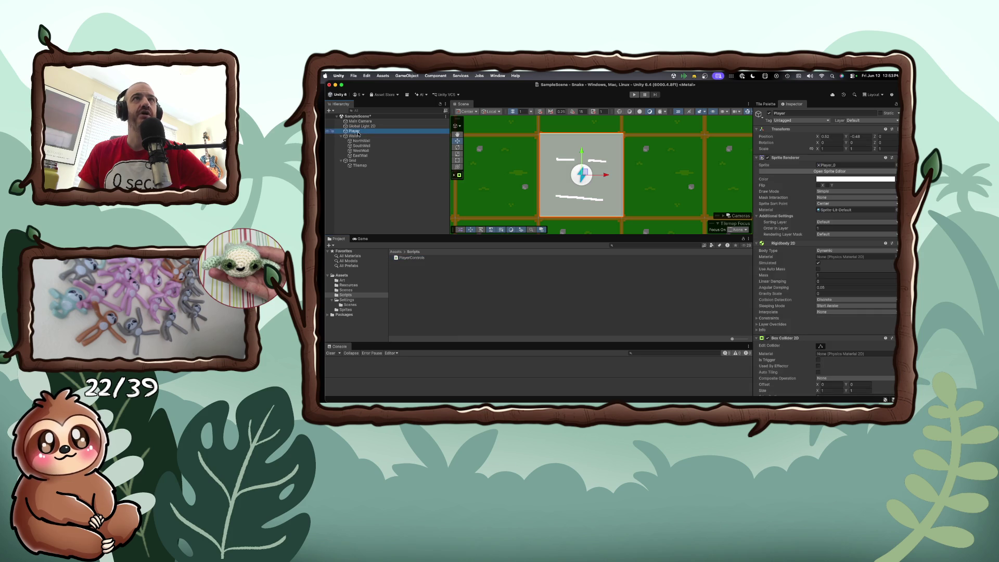
scroll(864, 321, "down", 5)
scroll(864, 321, "down", 5)
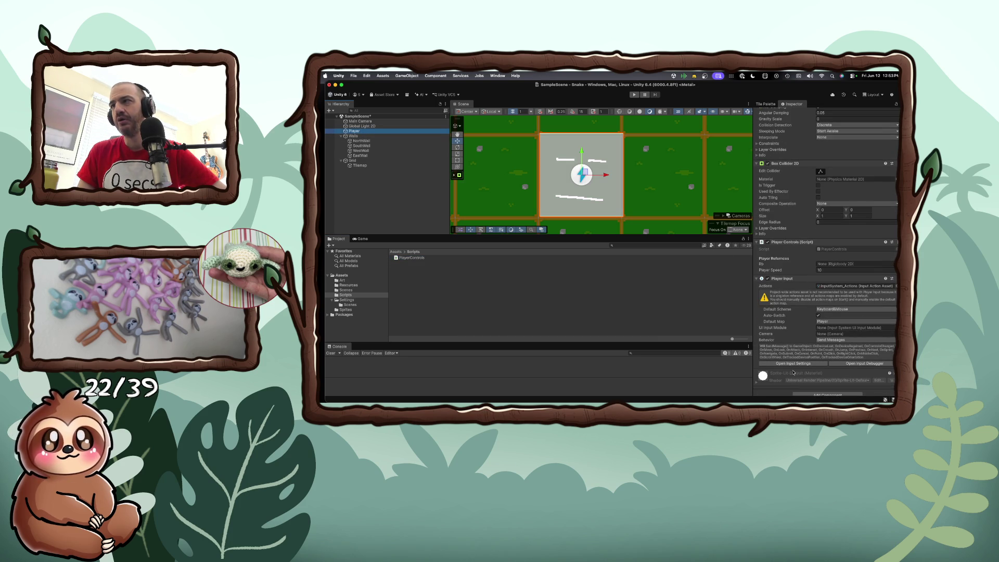
left_click(797, 364)
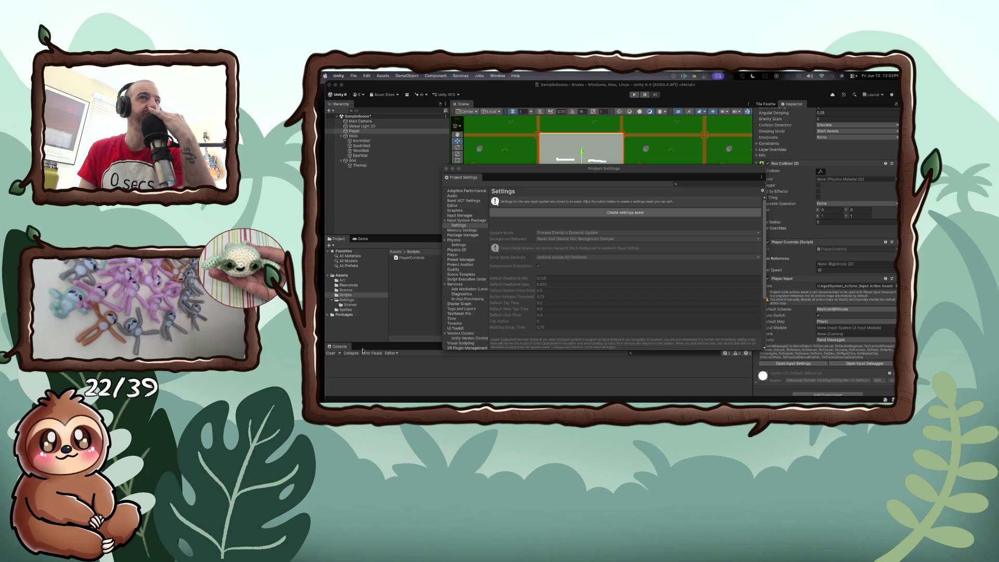
Browse the Physics, Input Manager and Input System Package settings pages, ending on the project-wide Input Actions.
left_click(464, 226)
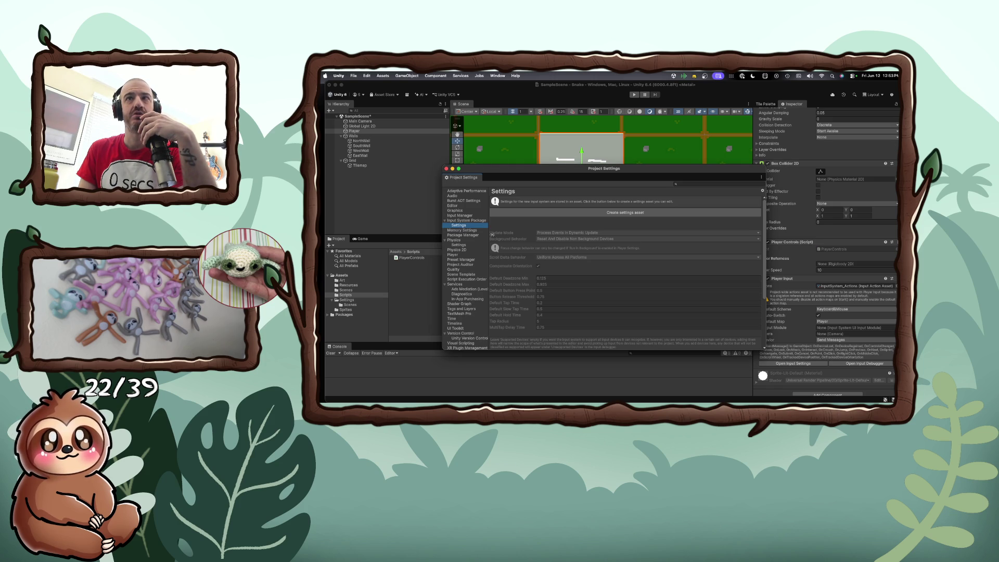
scroll(556, 261, "down", 5)
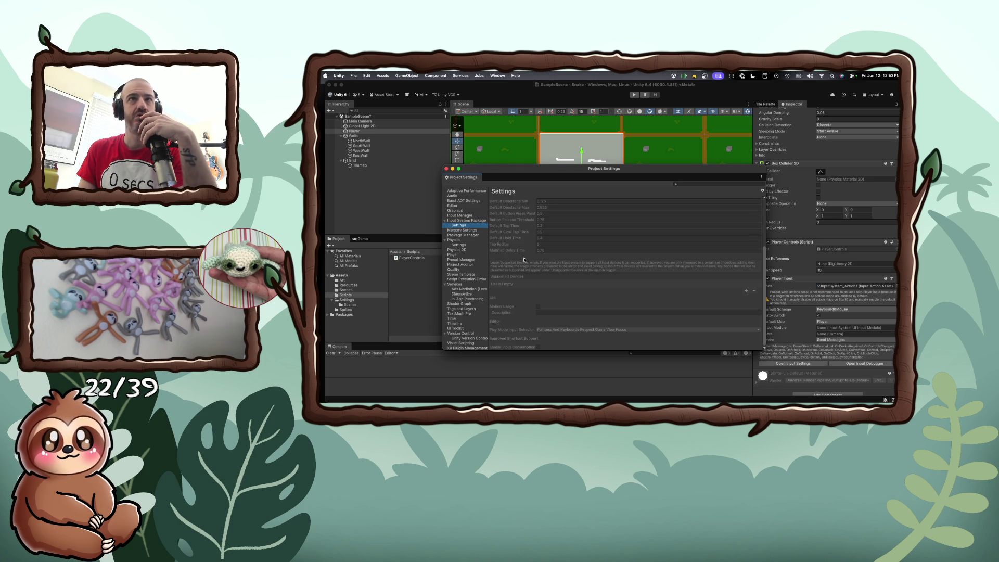
left_click(465, 246)
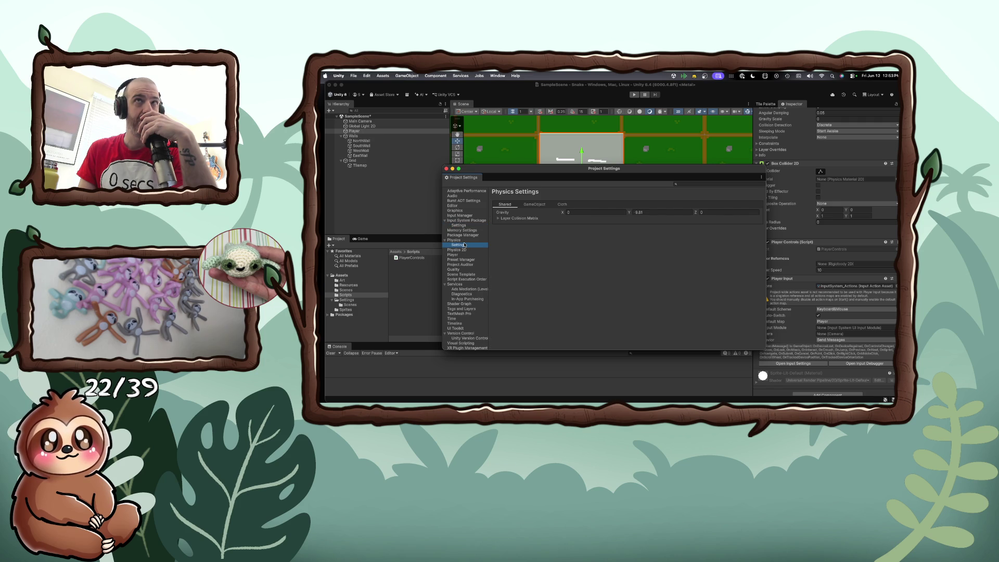
left_click(462, 216)
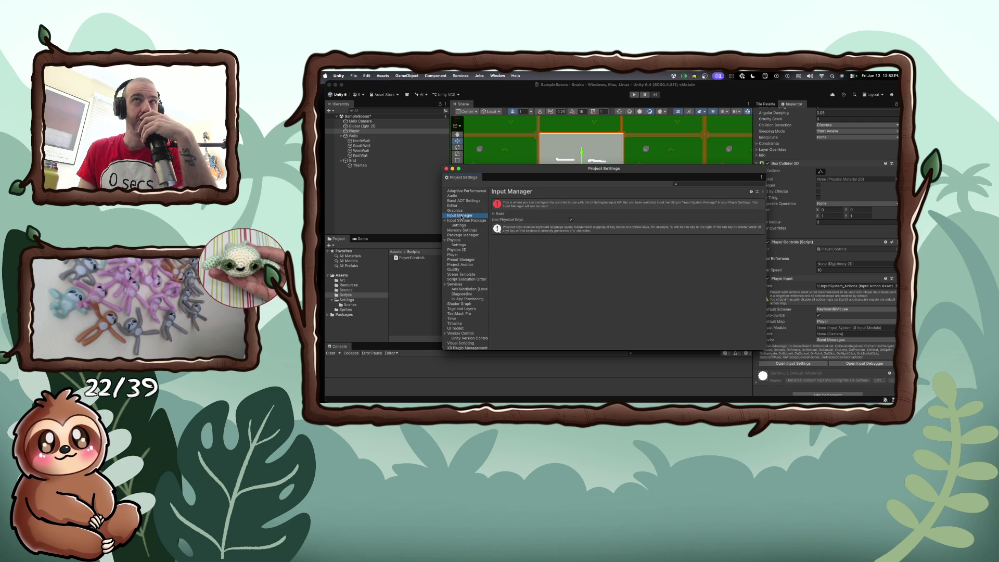
left_click(462, 221)
left_click(460, 225)
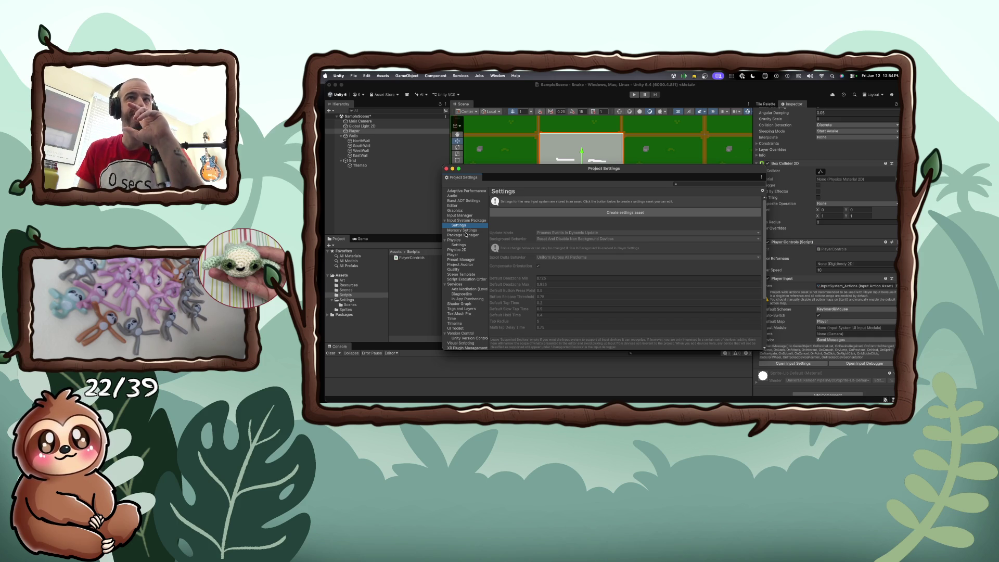
left_click(463, 216)
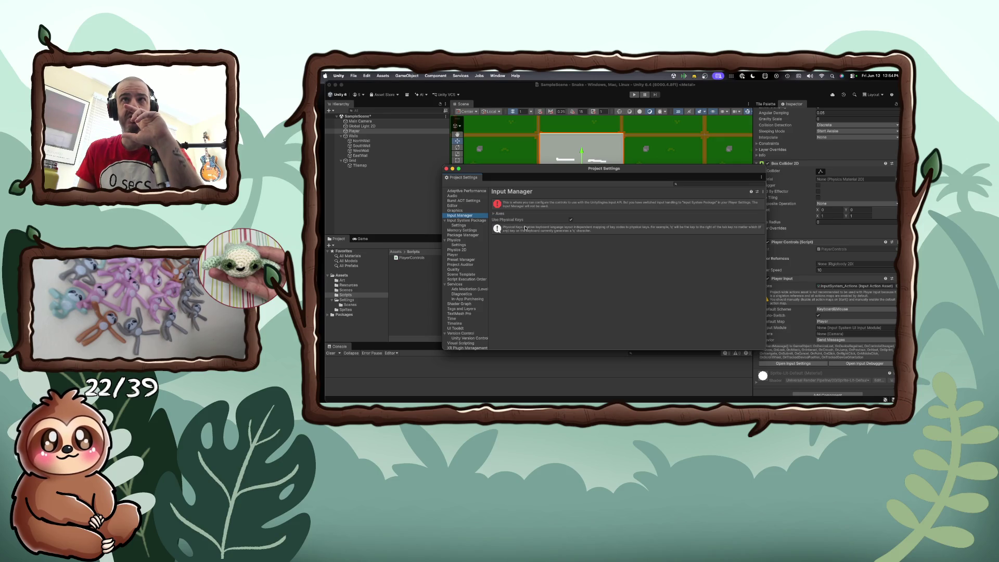
left_click(458, 220)
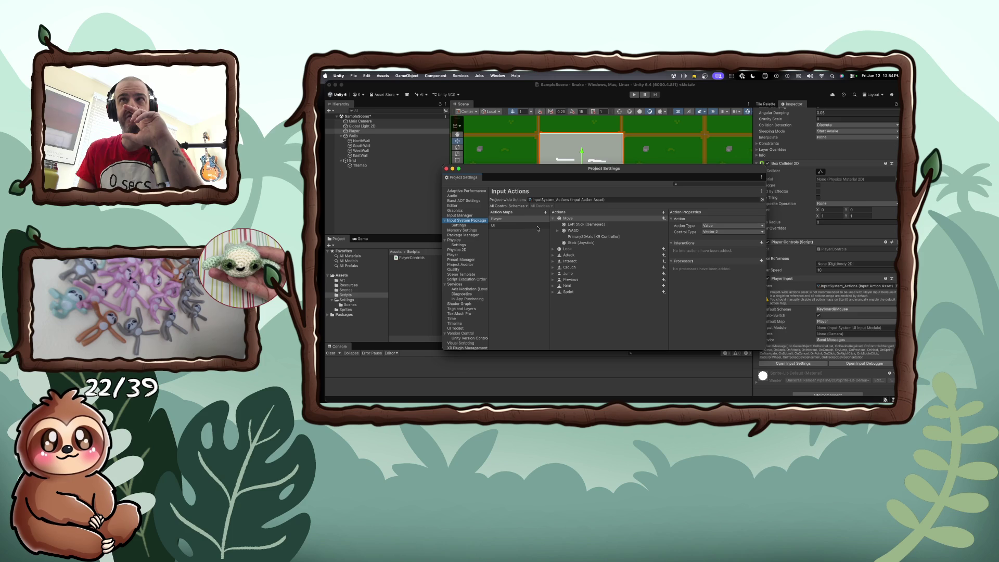
Expand Move's WASD composite, inspect the Up: W binding, and widen the Project Settings window.
left_click(558, 230)
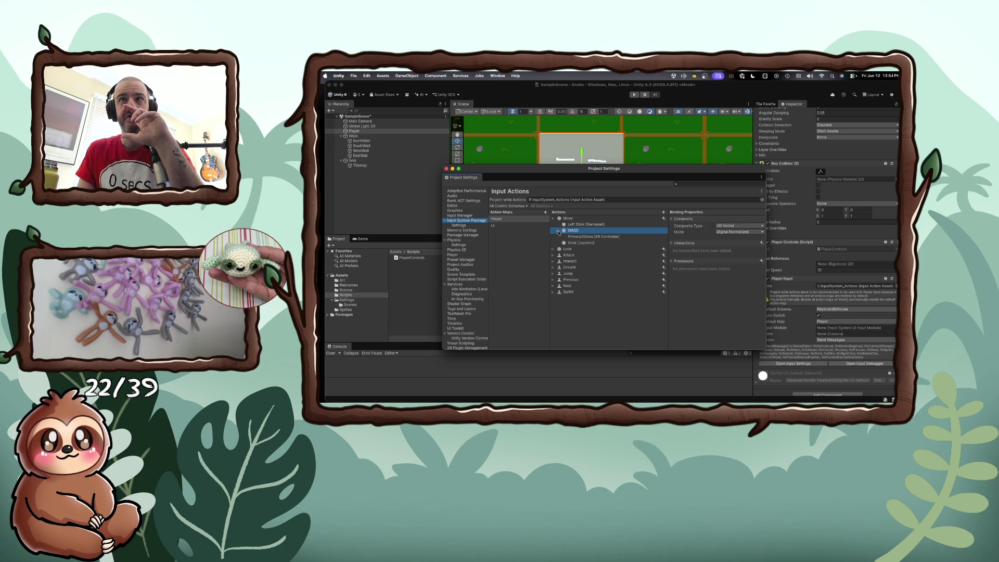
left_click(594, 238)
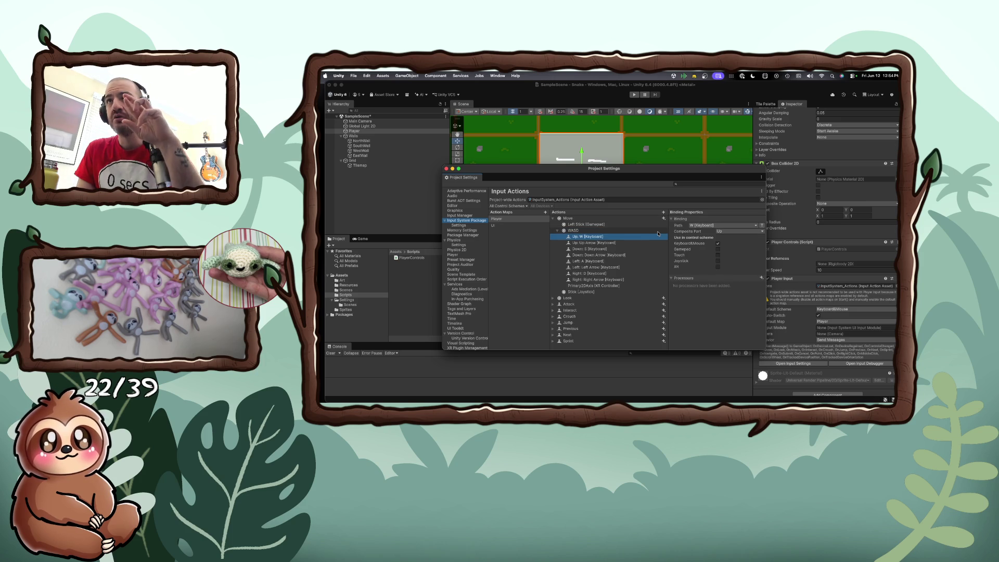
left_click_drag(766, 237, 818, 237)
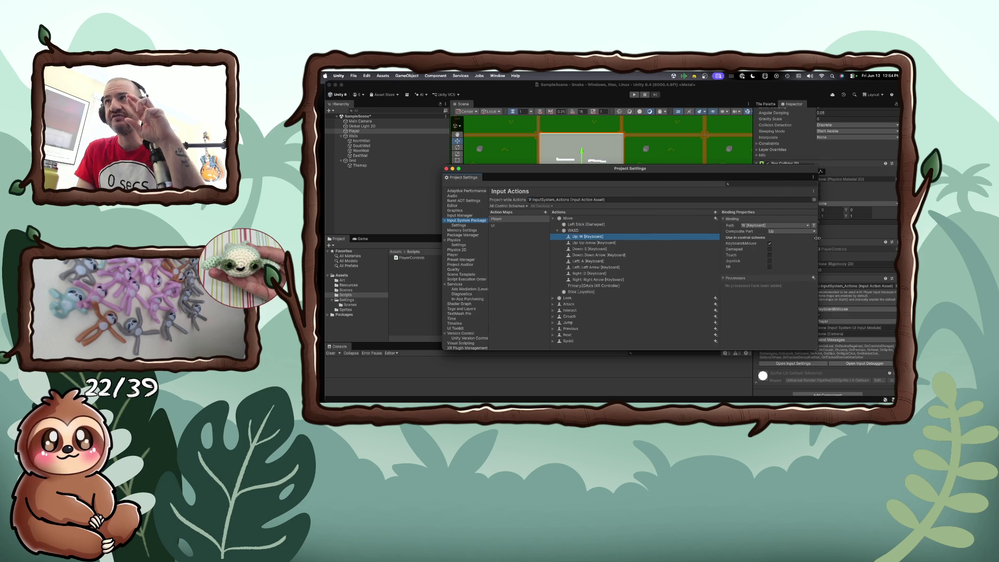
left_click_drag(721, 237, 687, 238)
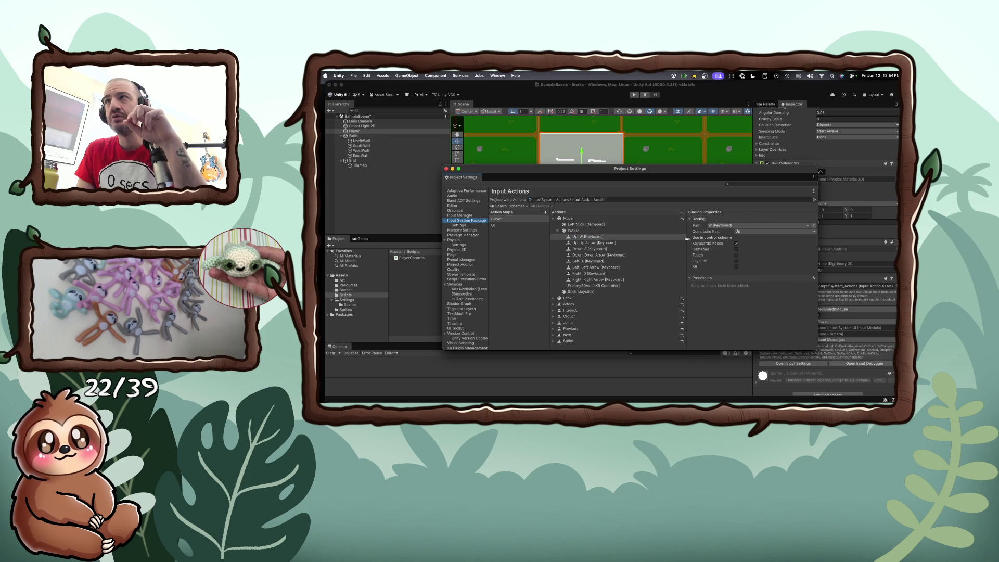
Check the Down: S, Left: A, Left Arrow and Right: D bindings, then return to Up: W.
left_click(615, 249)
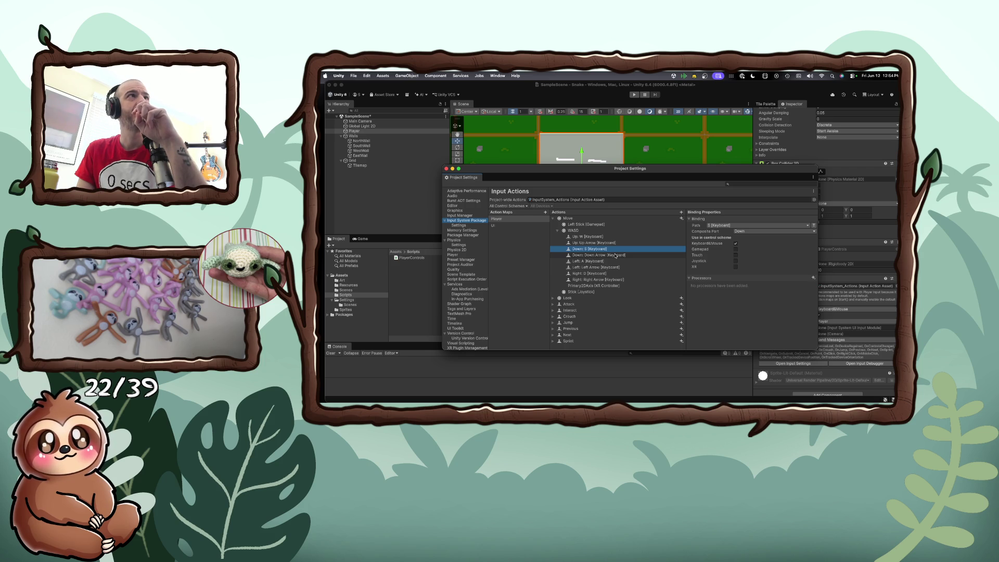
left_click(614, 262)
left_click(615, 267)
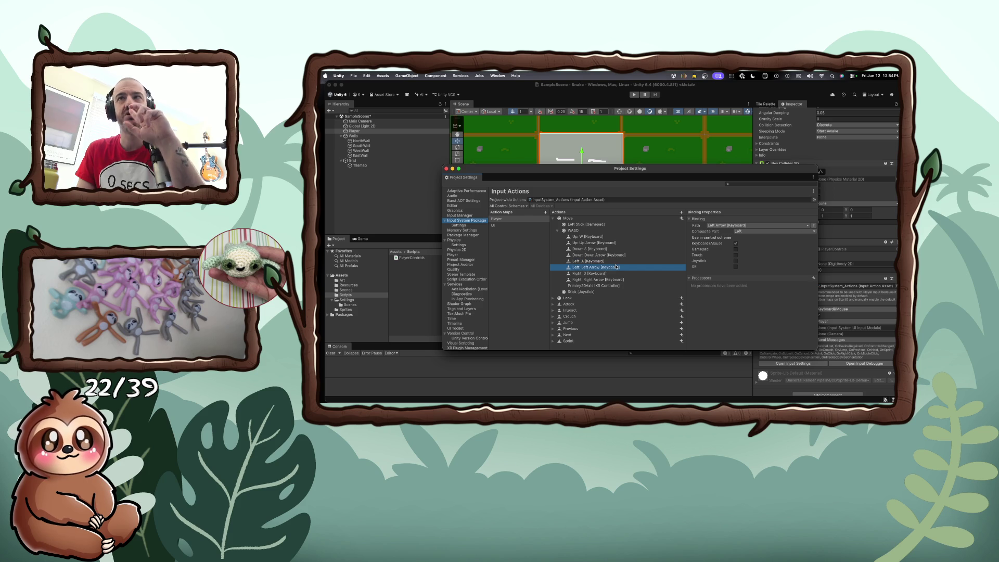
left_click(612, 273)
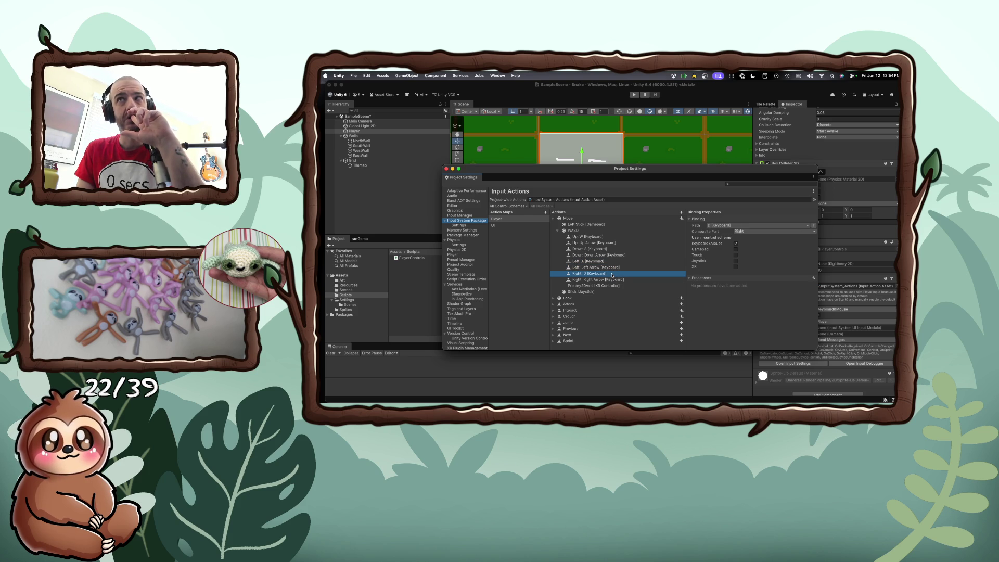
left_click(593, 238)
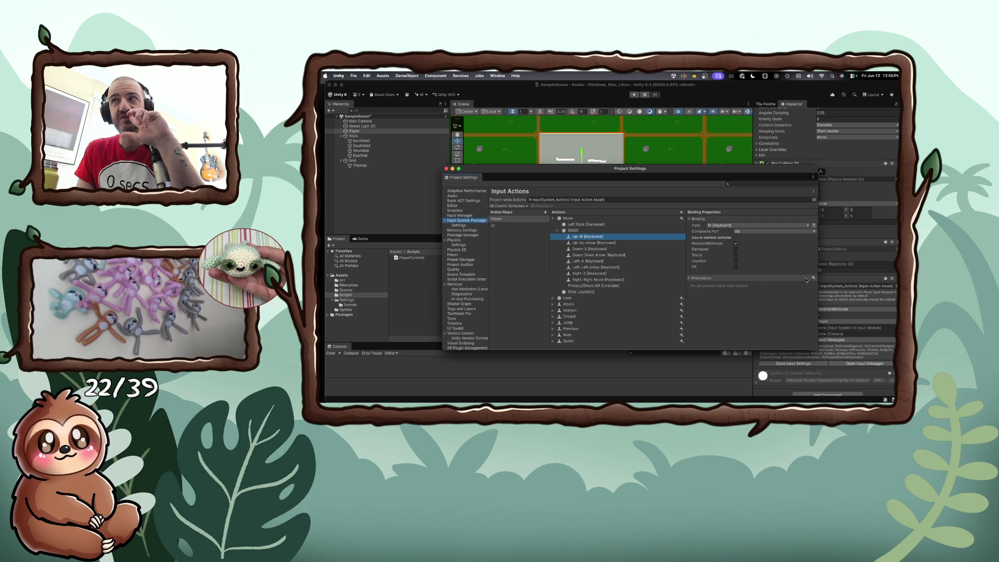
Look at the Processors add menu and close it without adding a processor.
left_click(814, 278)
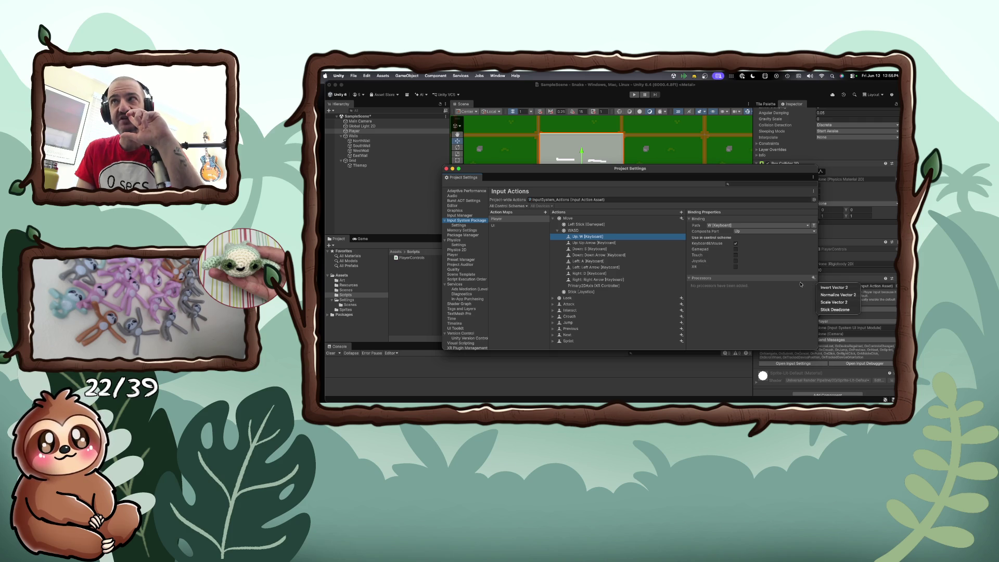
left_click(786, 291)
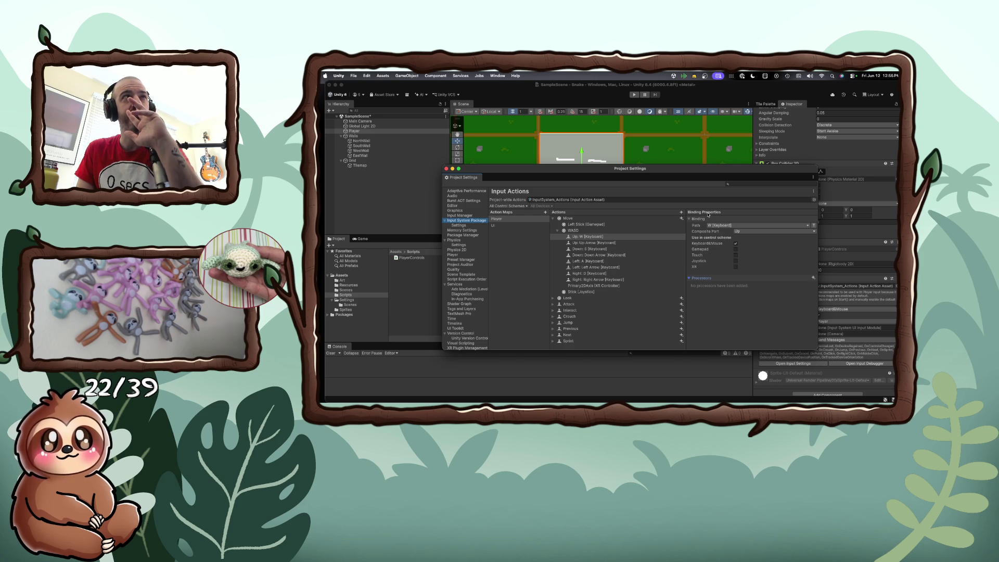
left_click(692, 220)
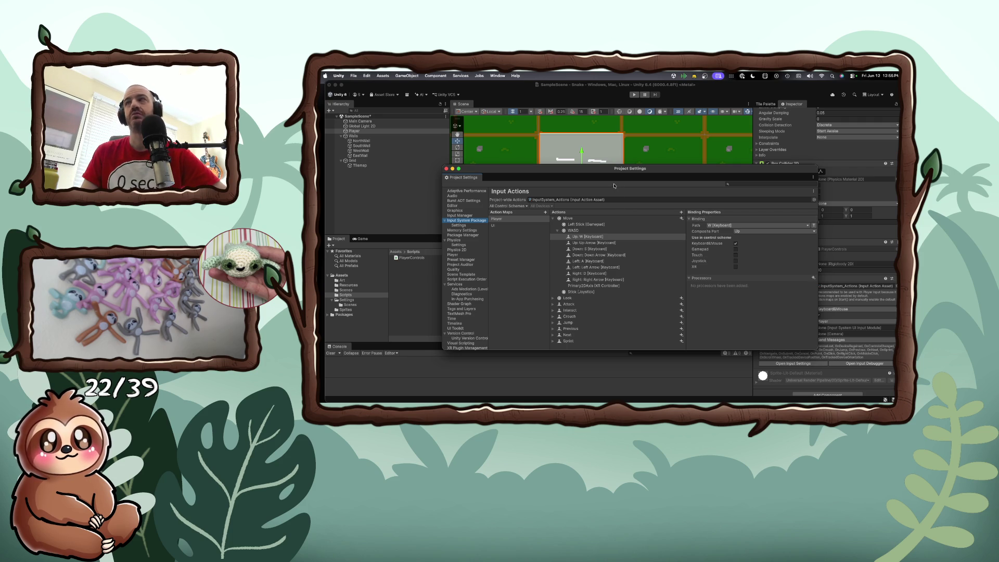
Launch Brave and search the web for 'unity input system' in a new tab.
key("super+space")
type("brave")
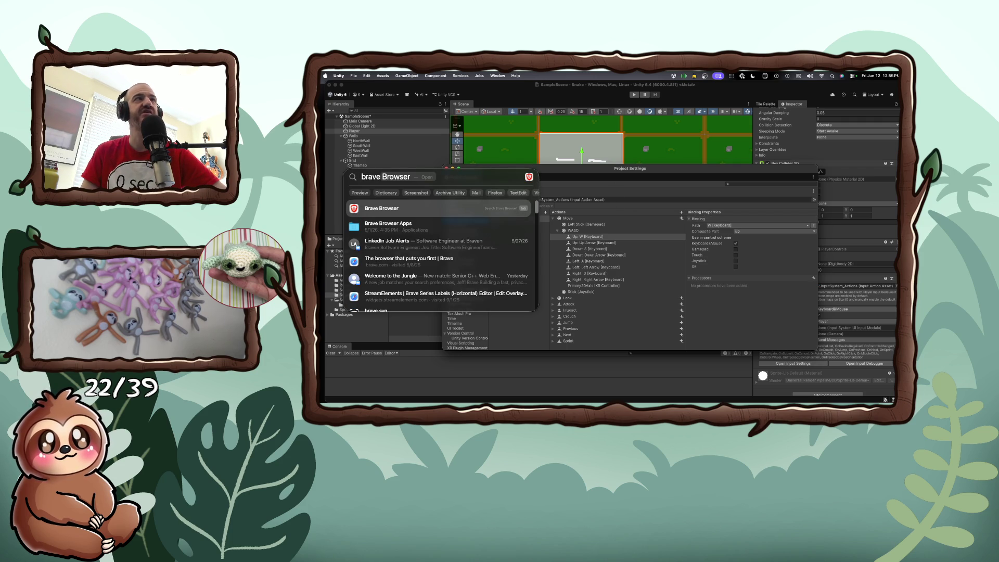
key("Return")
key("super+t")
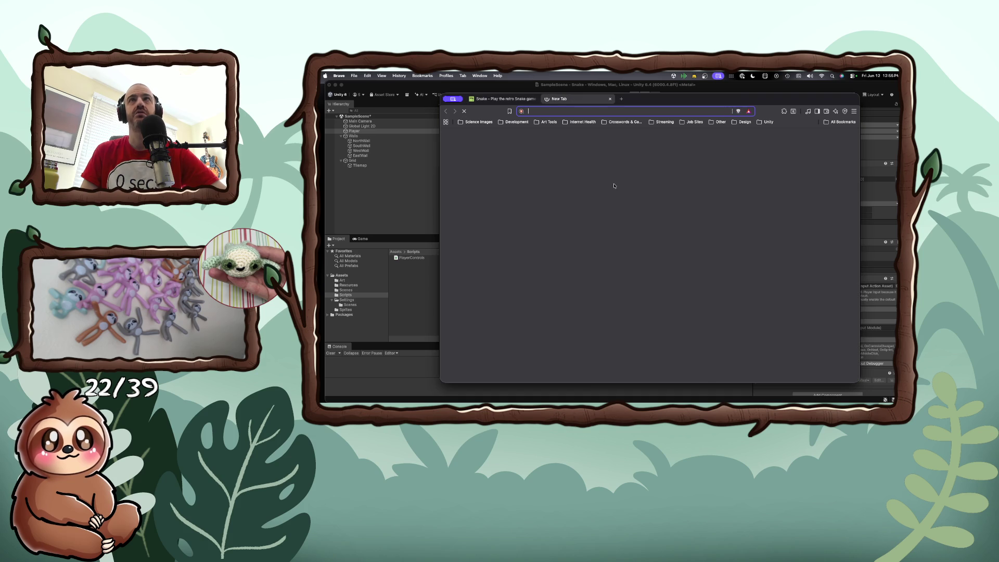
type("unity ")
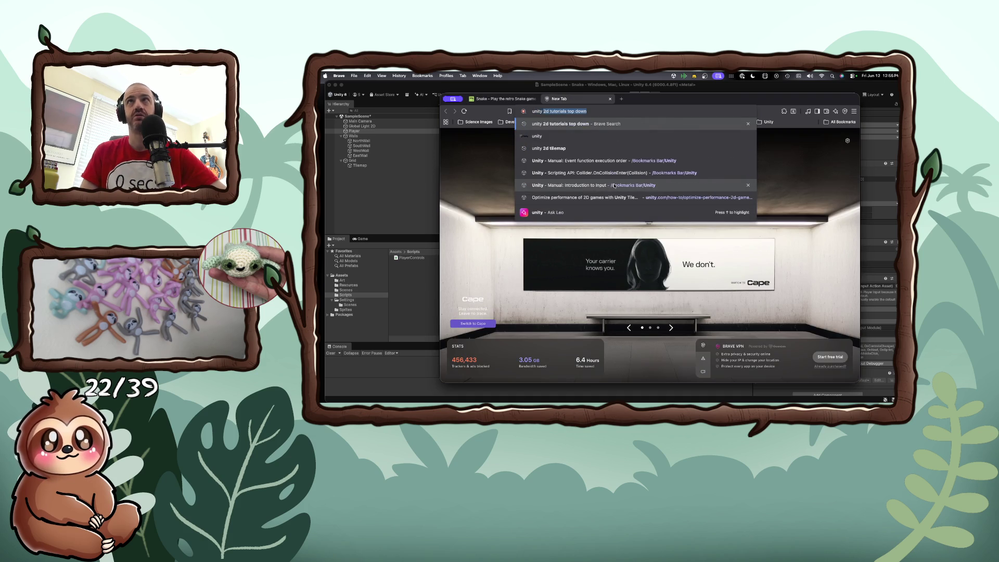
type("input system")
key("Return")
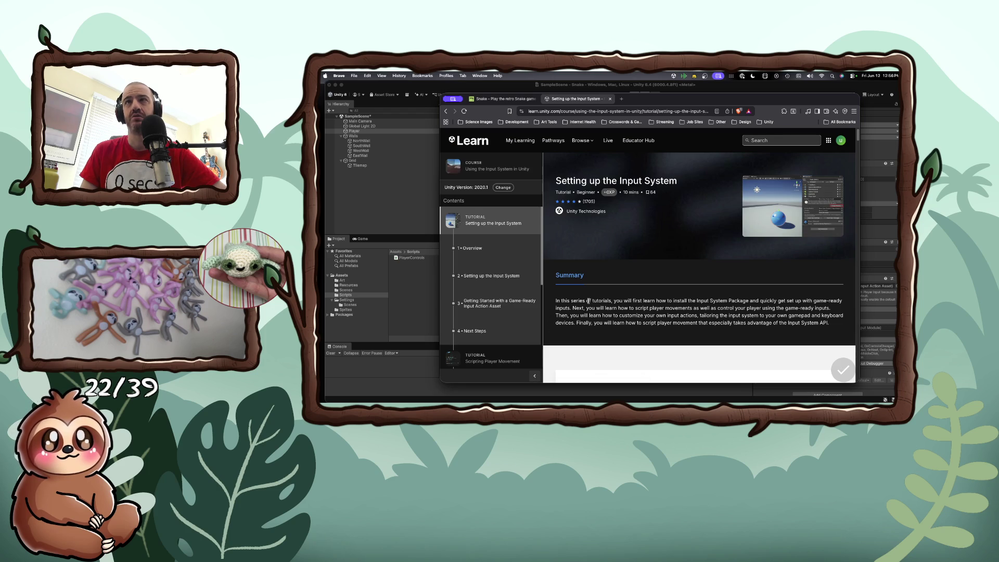
Refine the search to 'unity input system 2d' and open the Medium article on smooth 2D movement.
scroll(588, 301, "down", 10)
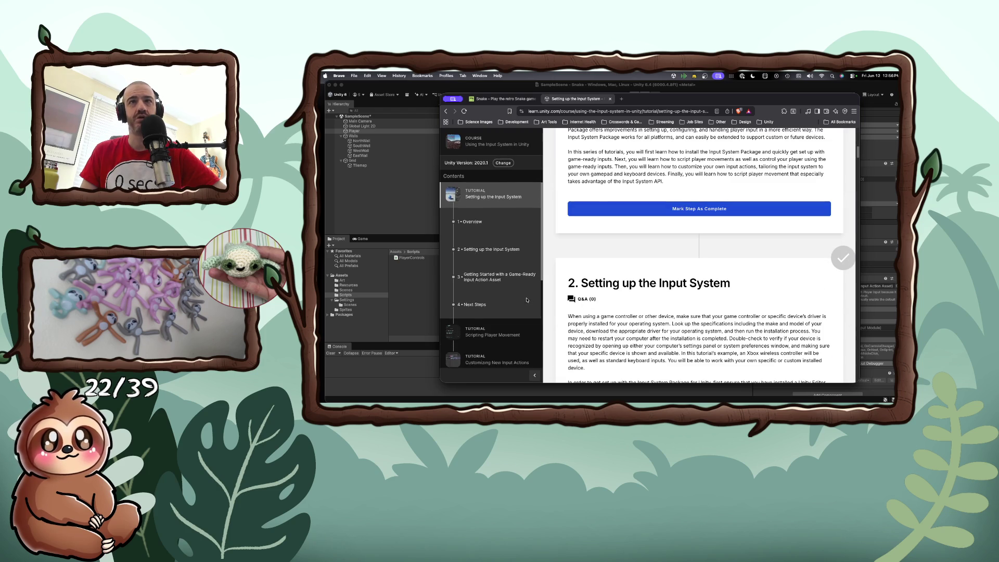
scroll(527, 301, "down", 6)
scroll(527, 300, "down", 4)
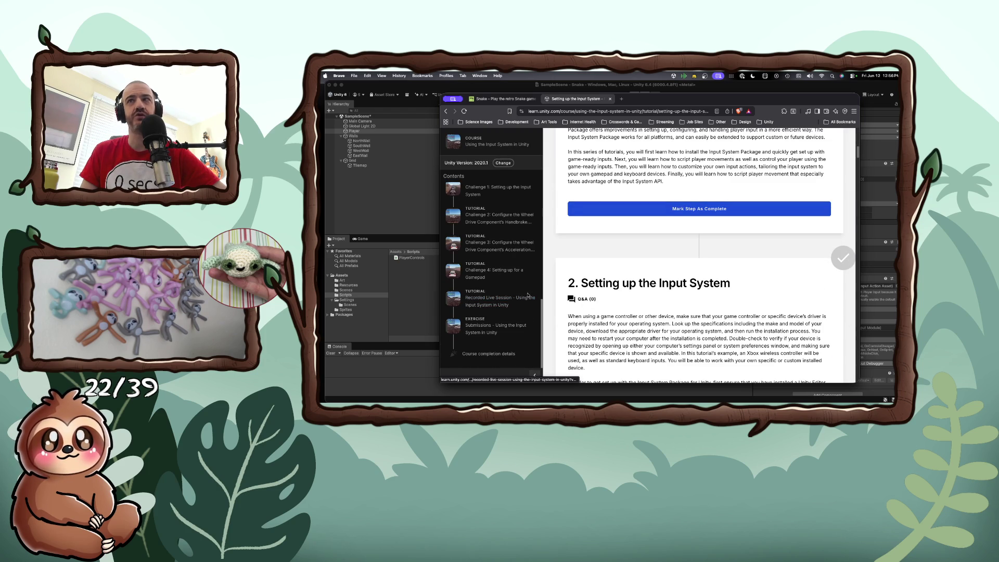
left_click(446, 111)
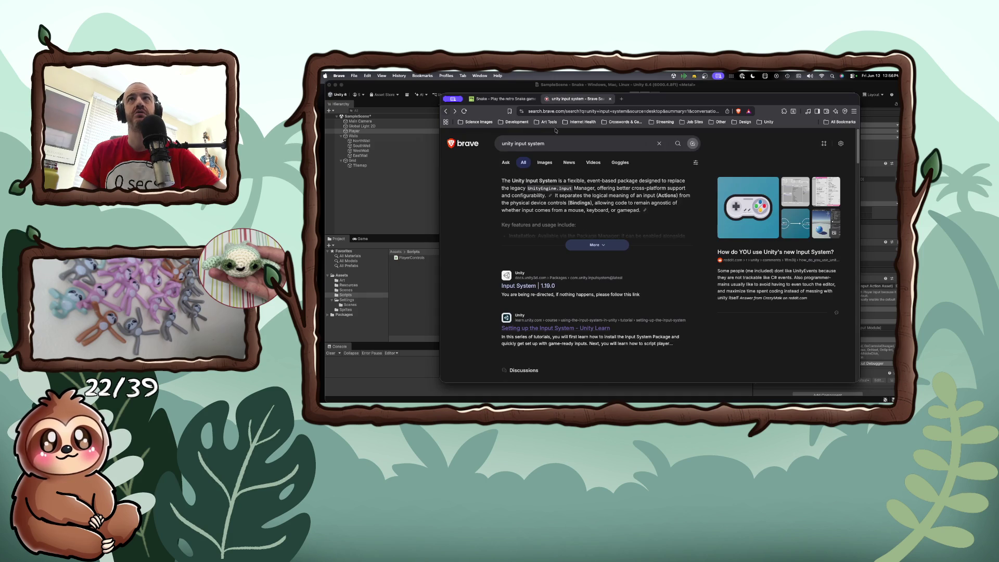
type("2d")
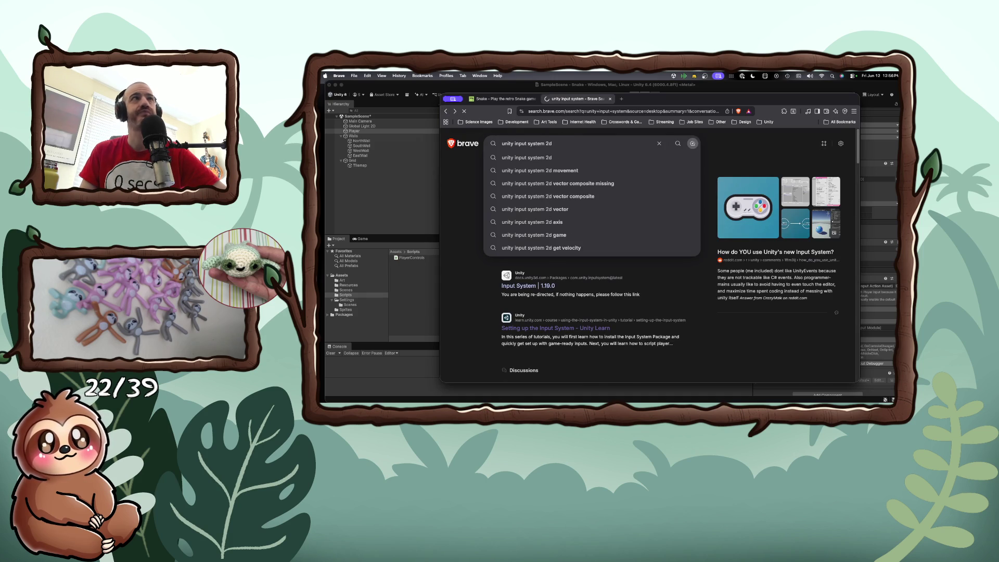
key("Return")
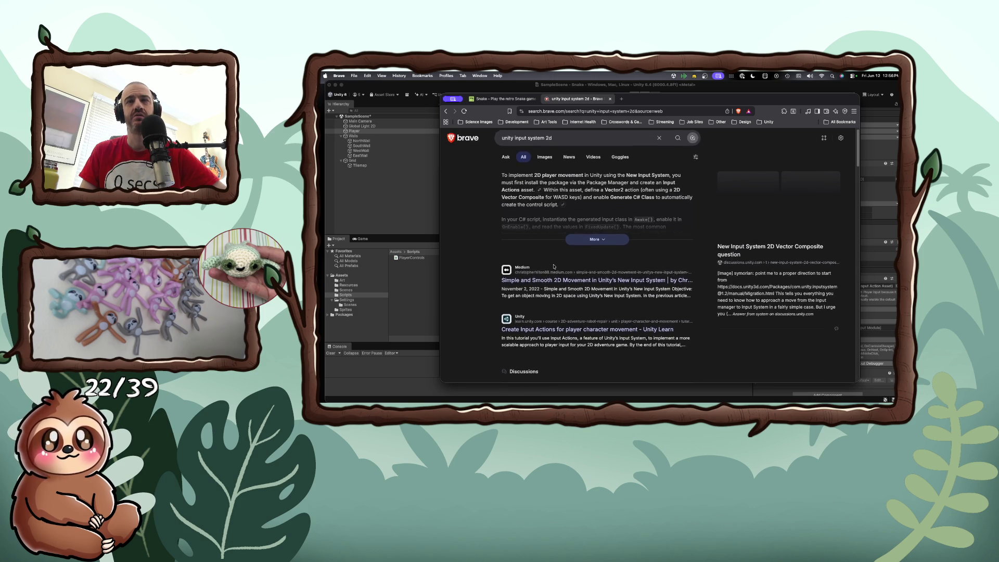
scroll(555, 266, "down", 1)
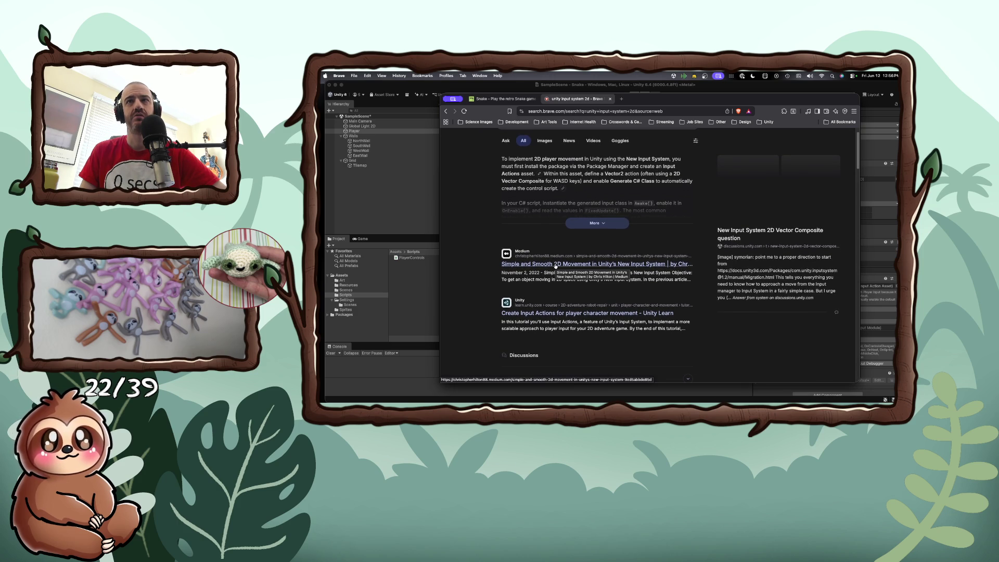
left_click(556, 265)
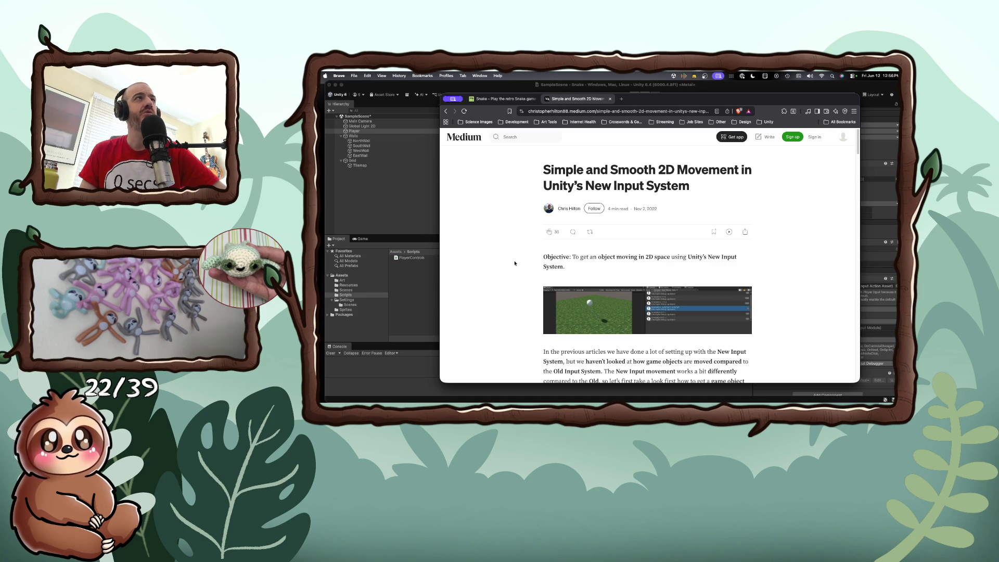
scroll(515, 264, "down", 10)
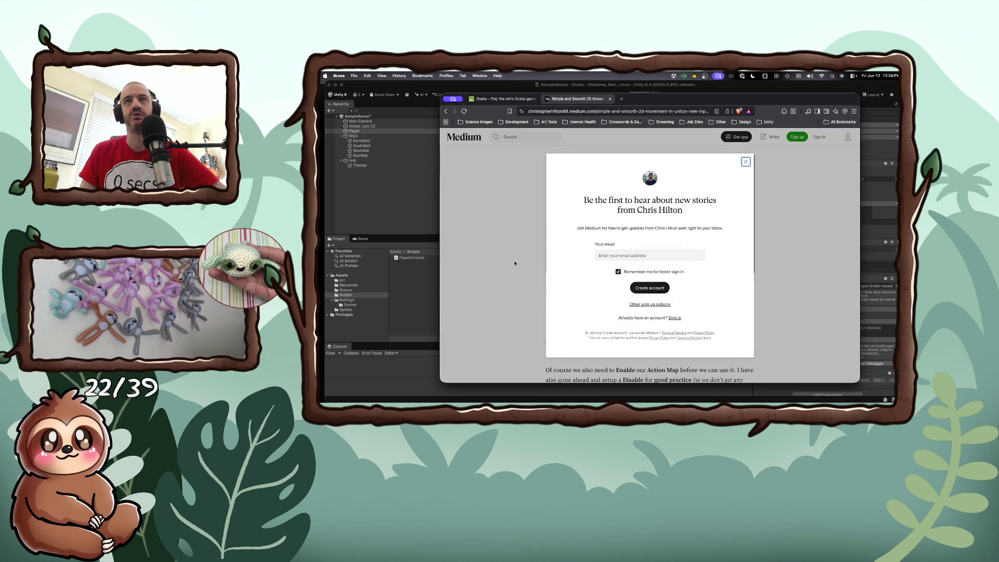
left_click(746, 162)
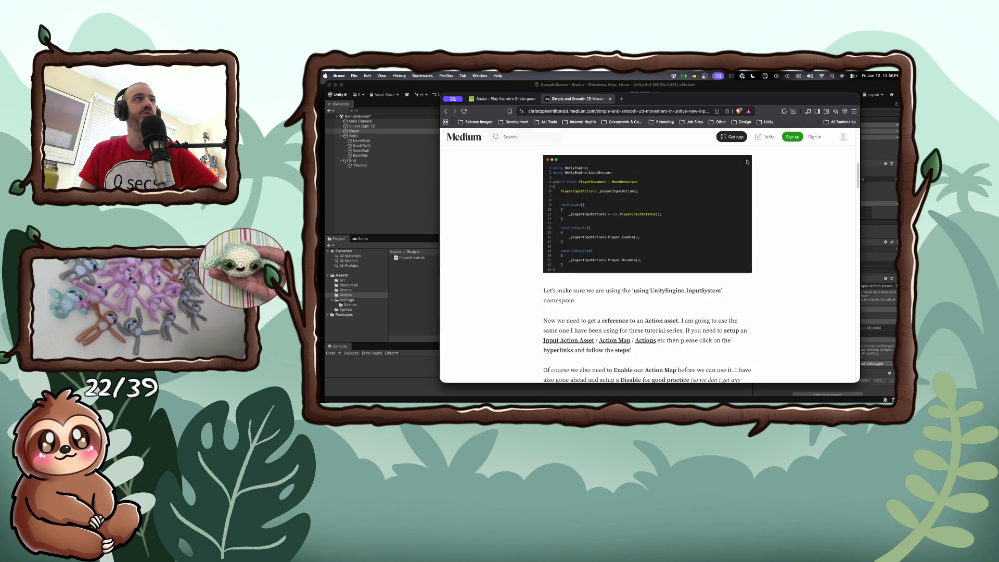
scroll(570, 276, "down", 1)
scroll(571, 276, "down", 3)
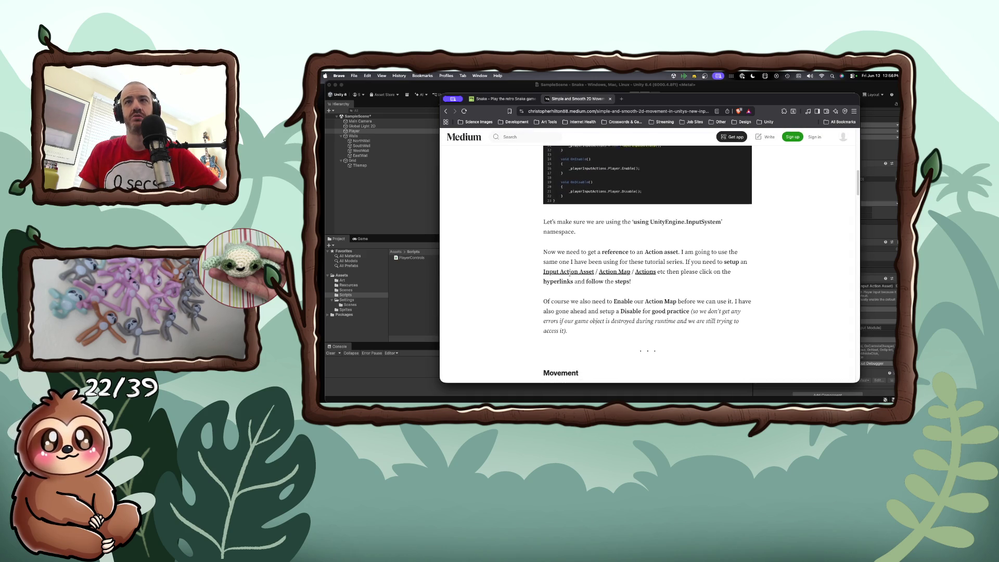
scroll(570, 275, "down", 20)
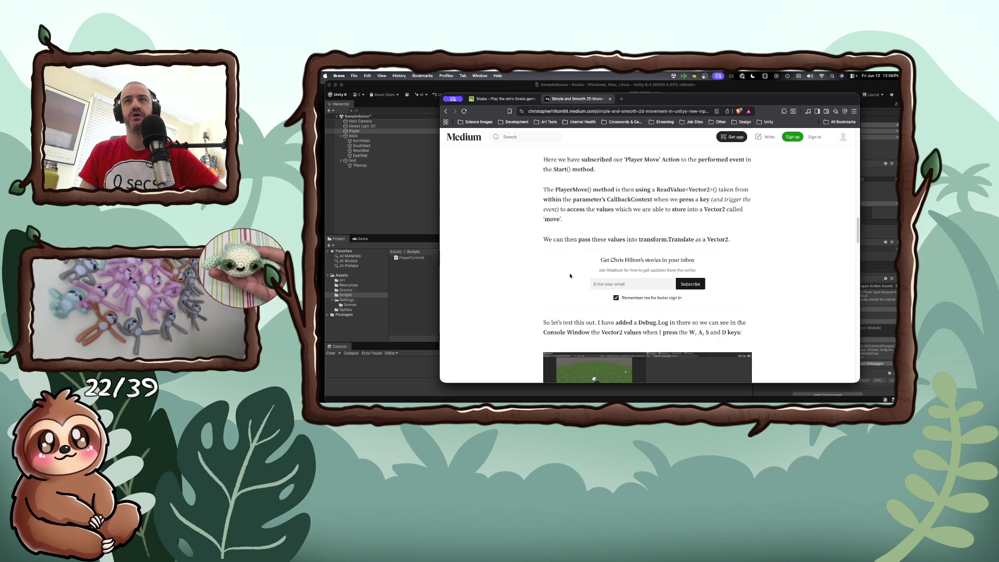
scroll(570, 276, "down", 5)
scroll(571, 276, "down", 5)
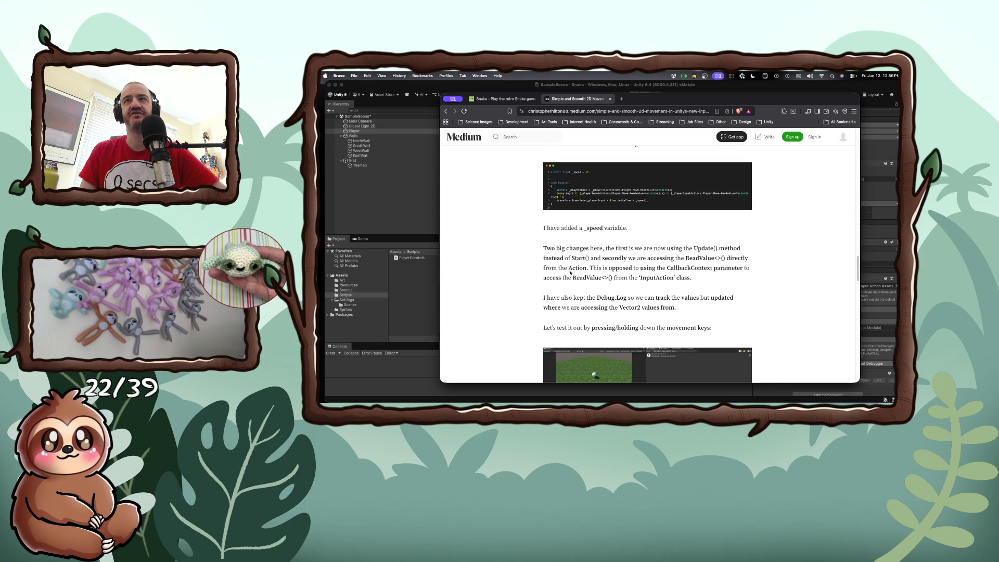
key("super+bracketleft")
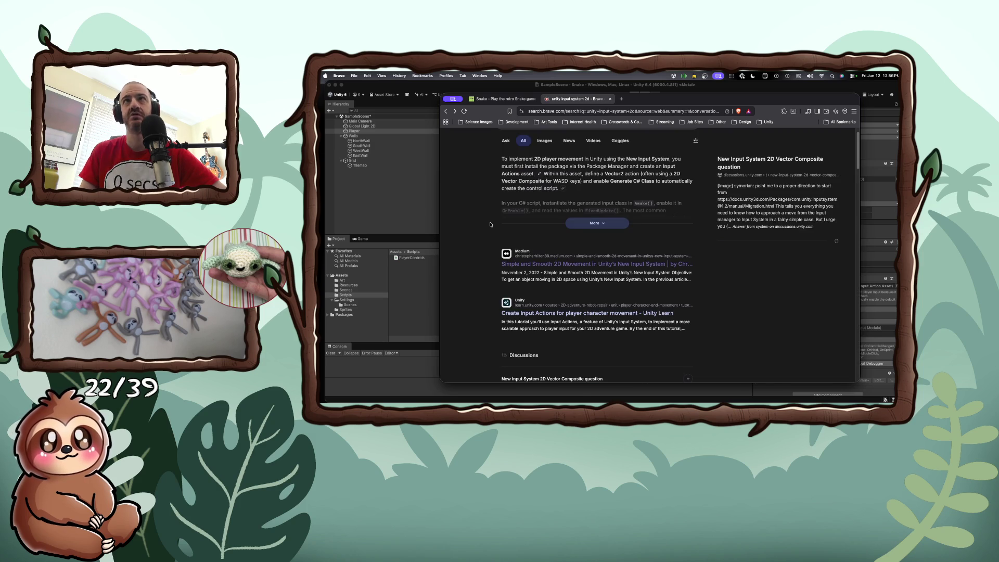
Open the 'Player Movement with Unity Input System' video from the search results.
scroll(554, 244, "down", 10)
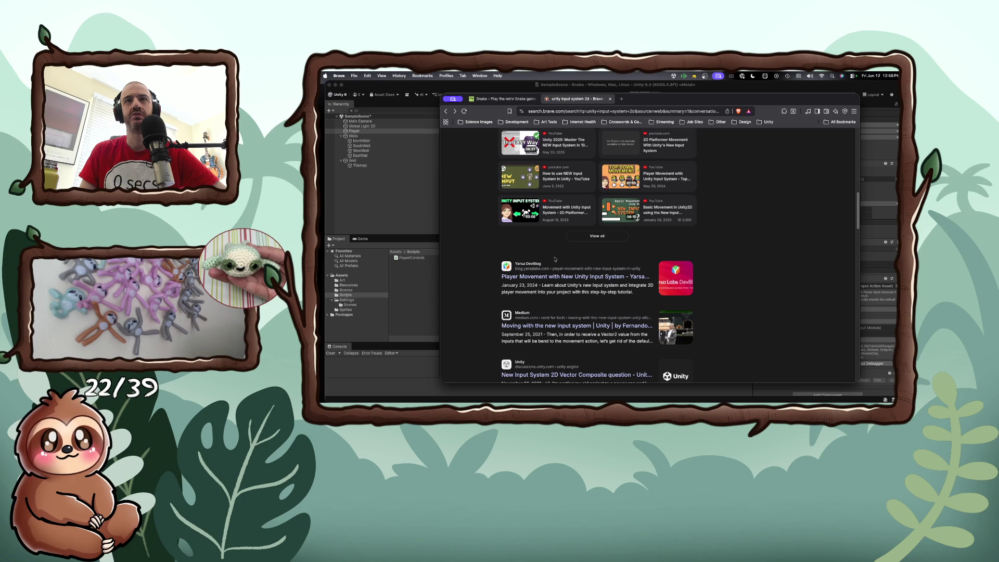
scroll(562, 255, "up", 2)
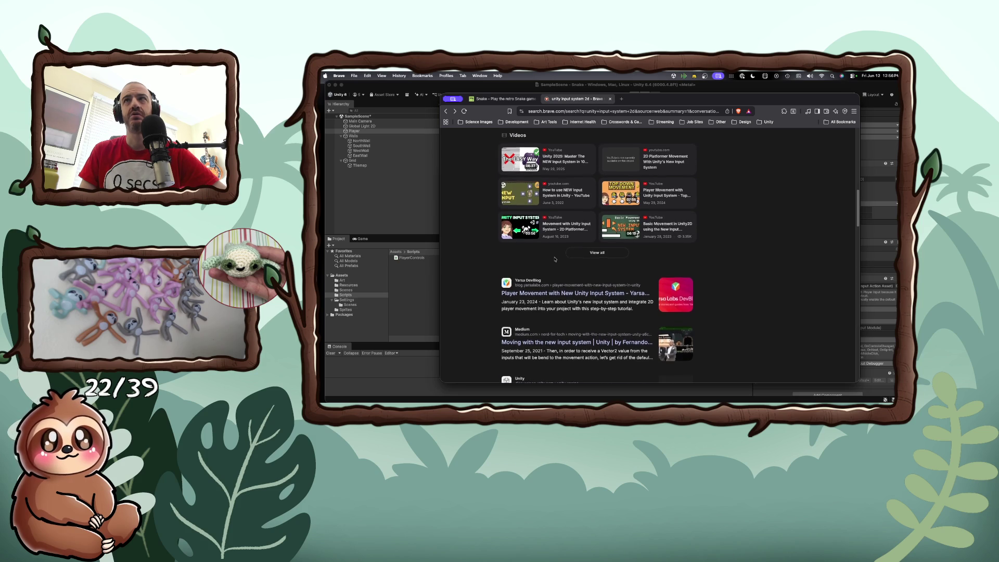
left_click(656, 210)
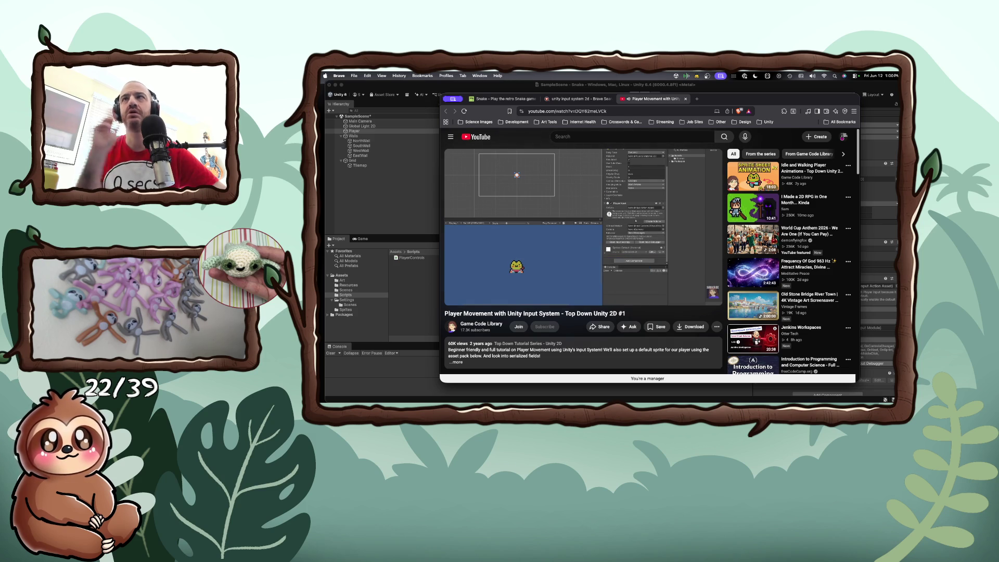
Pause the tutorial at 3:22, return to Unity, and expand Box Collider 2D Layer Overrides.
mouse_move(498, 242)
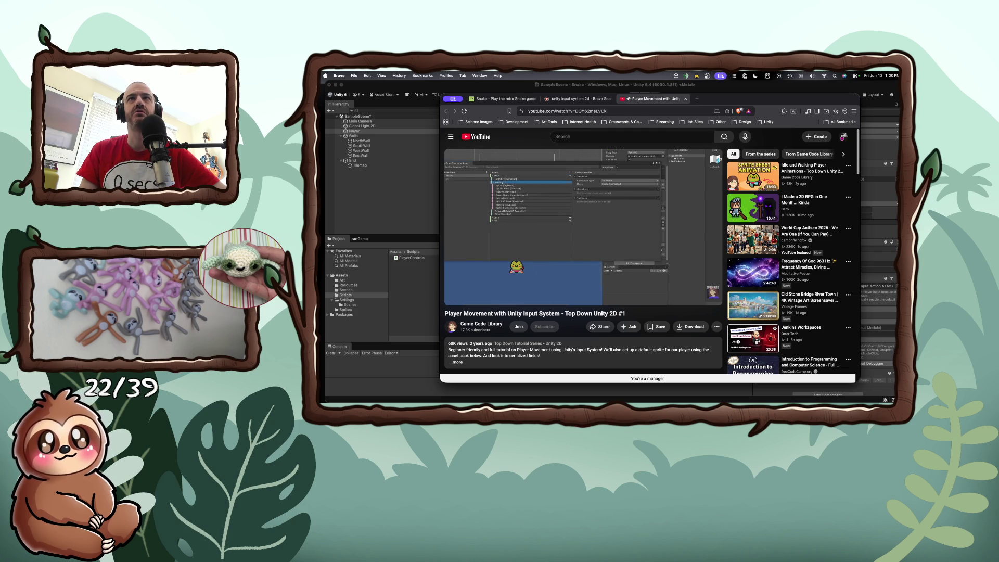
key("space")
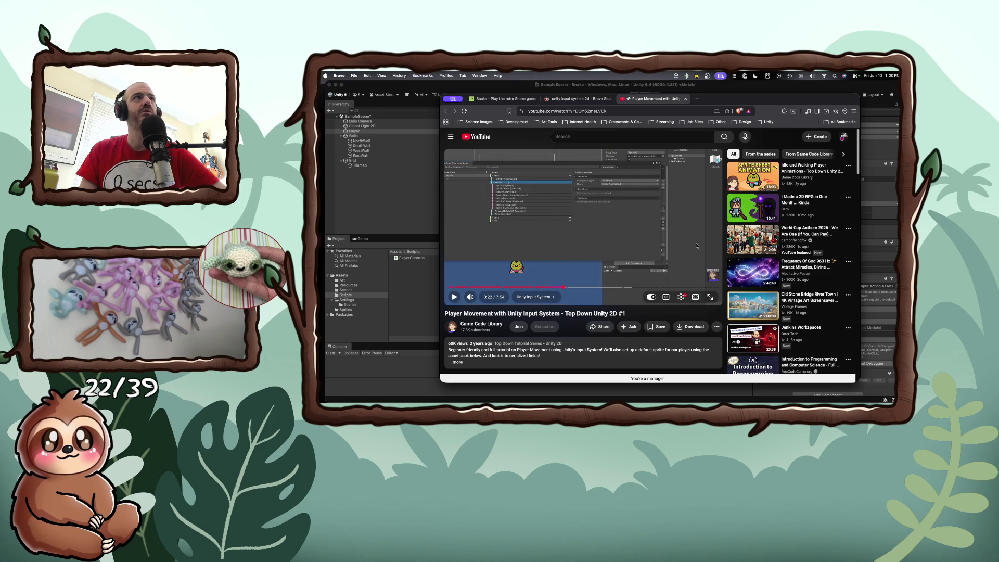
left_click(887, 232)
left_click(886, 229)
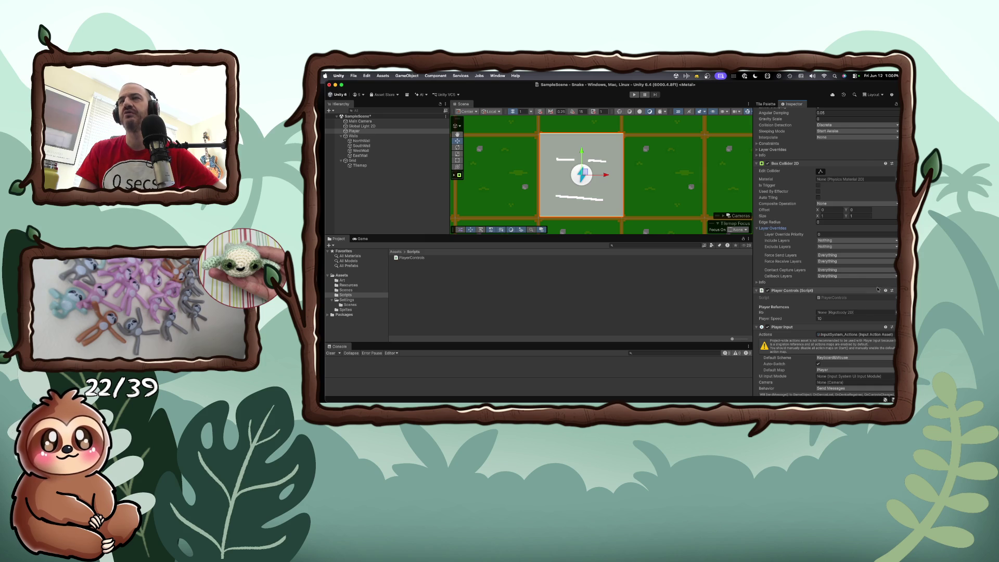
Rewind the tutorial video to 3:10 and resume playing it.
key("super+Tab")
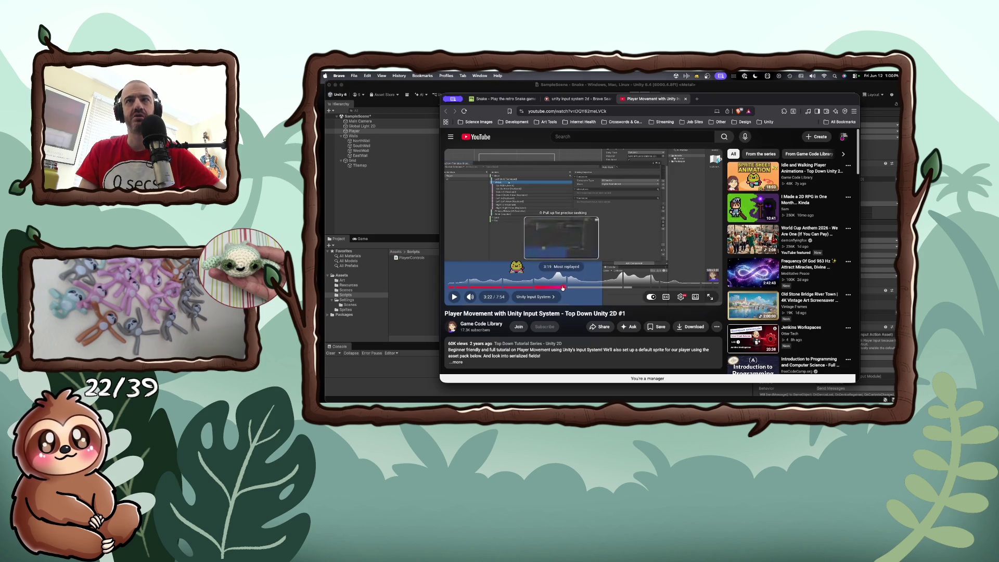
left_click(556, 287)
key("space")
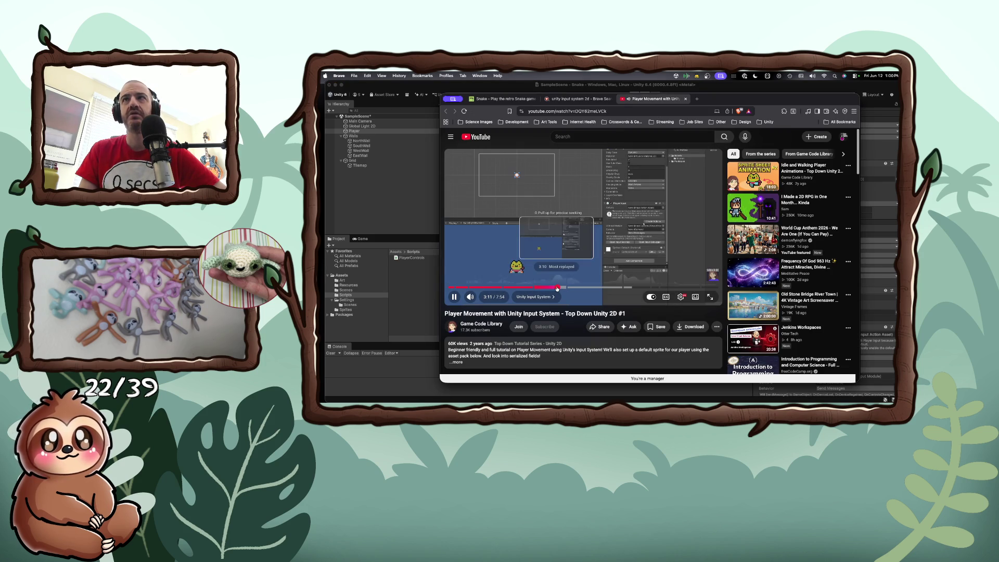
Try adding a second Player Input to Player, dismiss the duplicate warning, and return to the tutorial.
key("super+Tab")
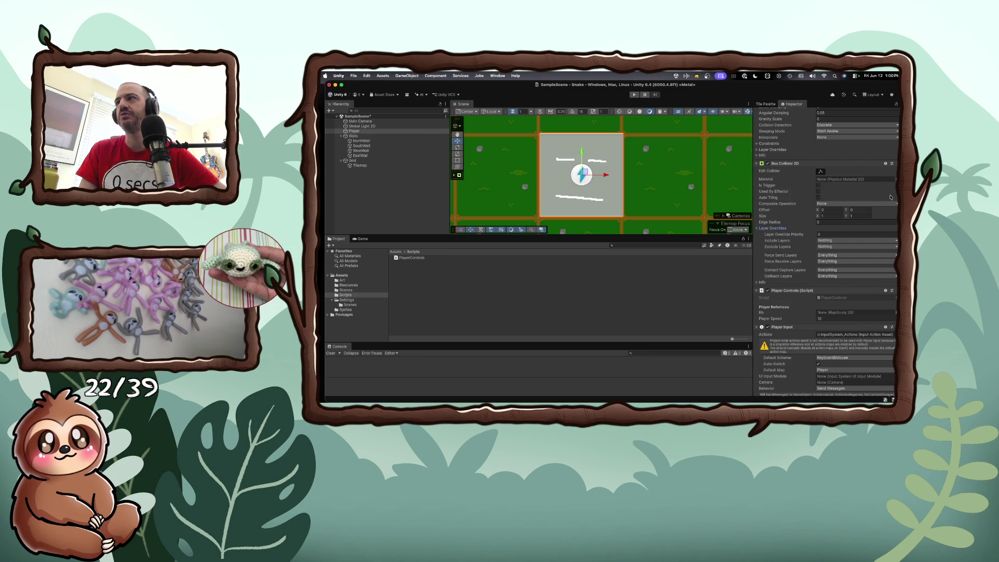
scroll(846, 311, "down", 3)
left_click(842, 388)
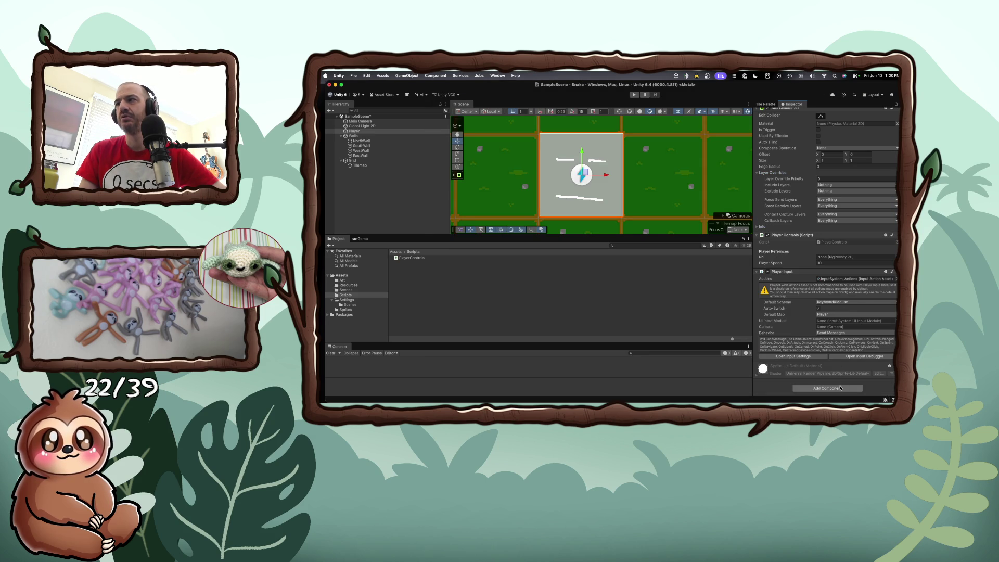
type("Player")
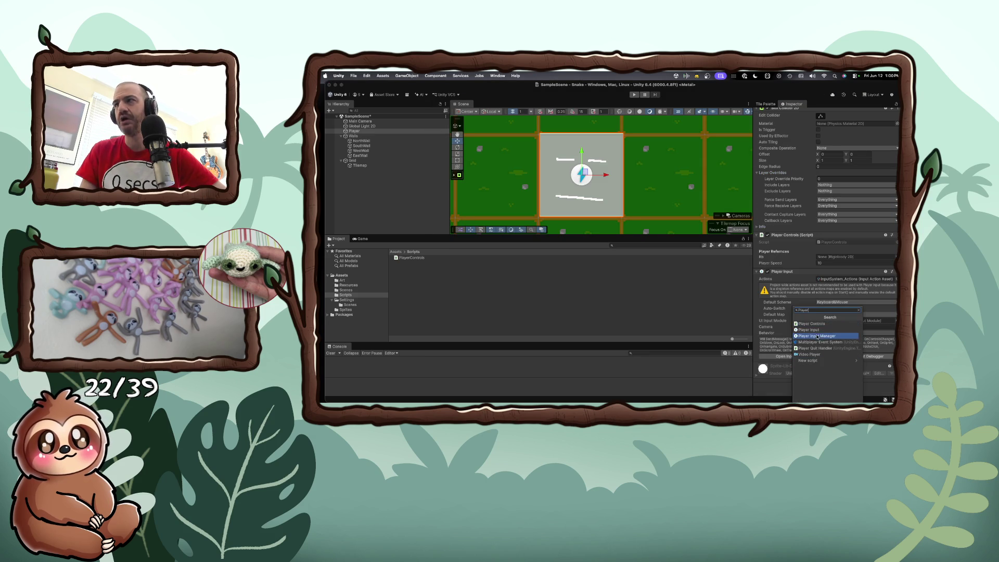
left_click(816, 330)
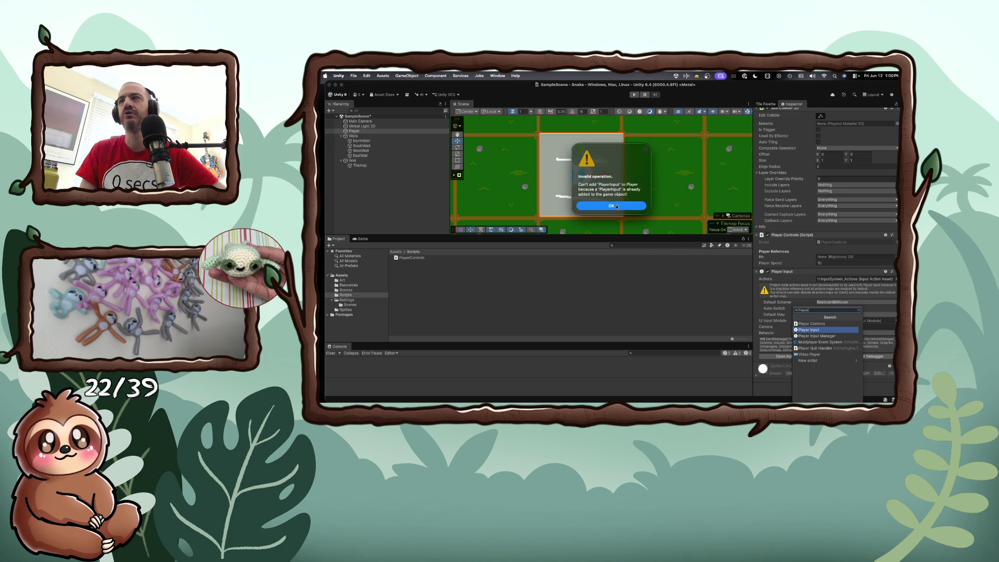
left_click(617, 207)
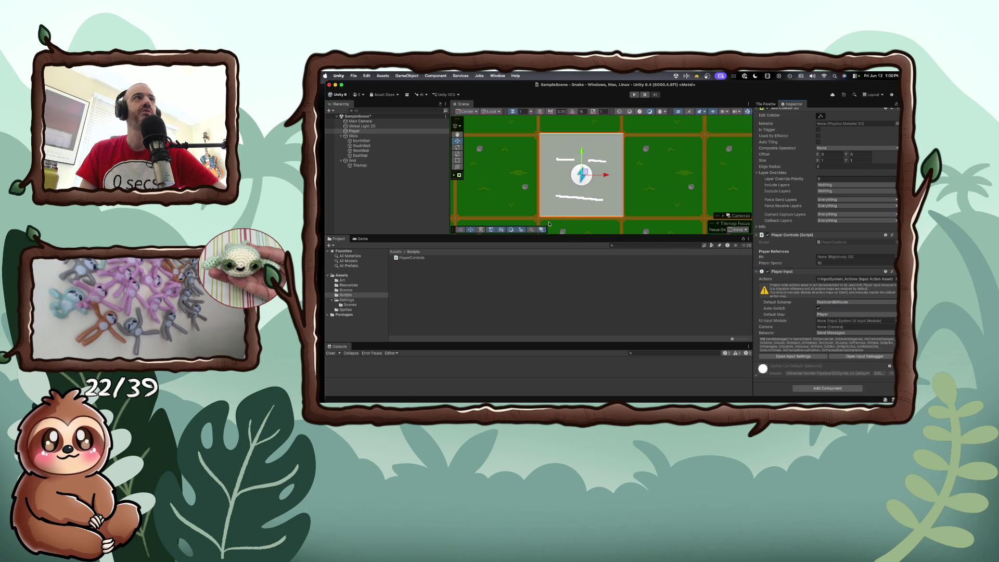
key("super+Tab")
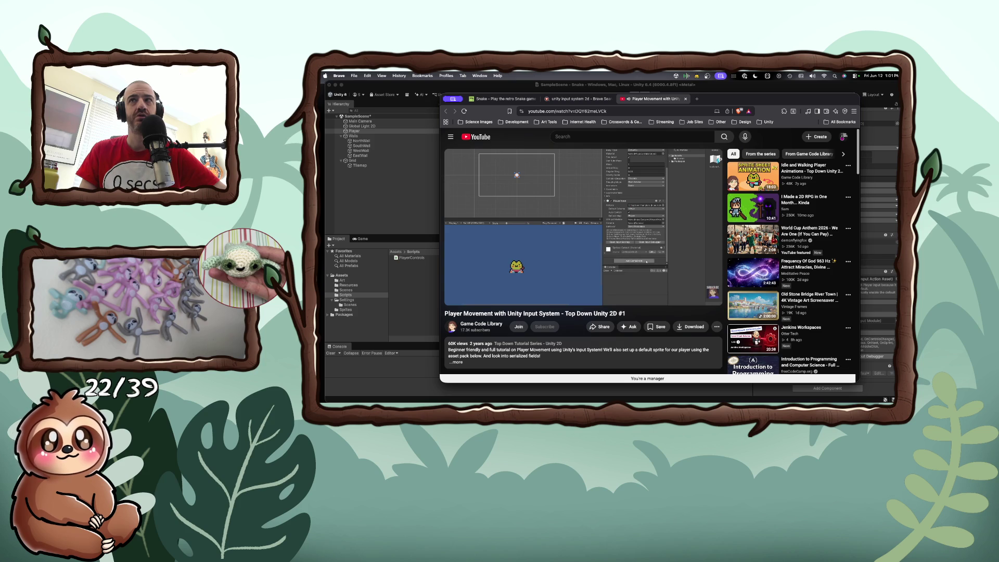
Pause the tutorial on its PlayerMovement script code to read it, then bring Unity forward.
mouse_move(619, 227)
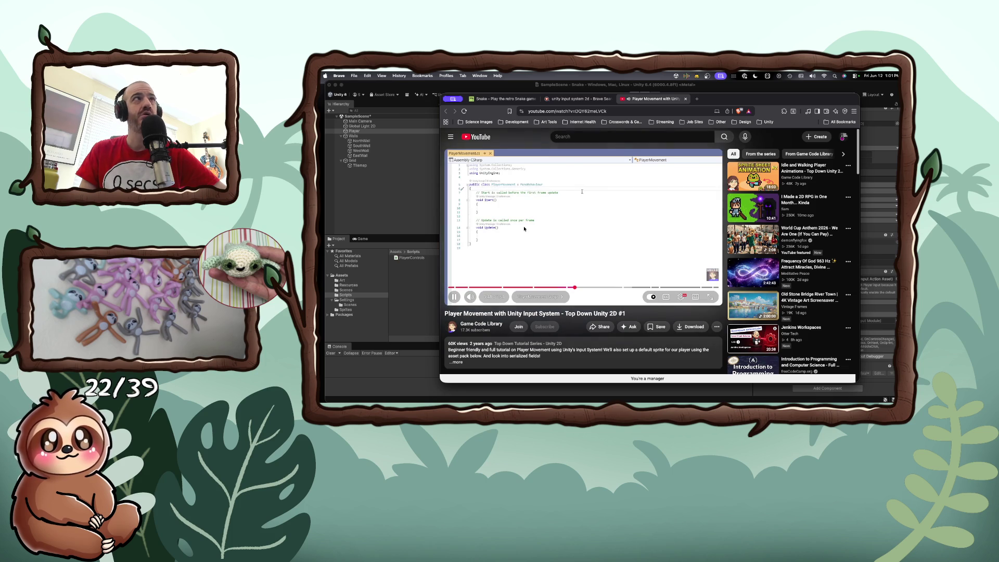
left_click(521, 235)
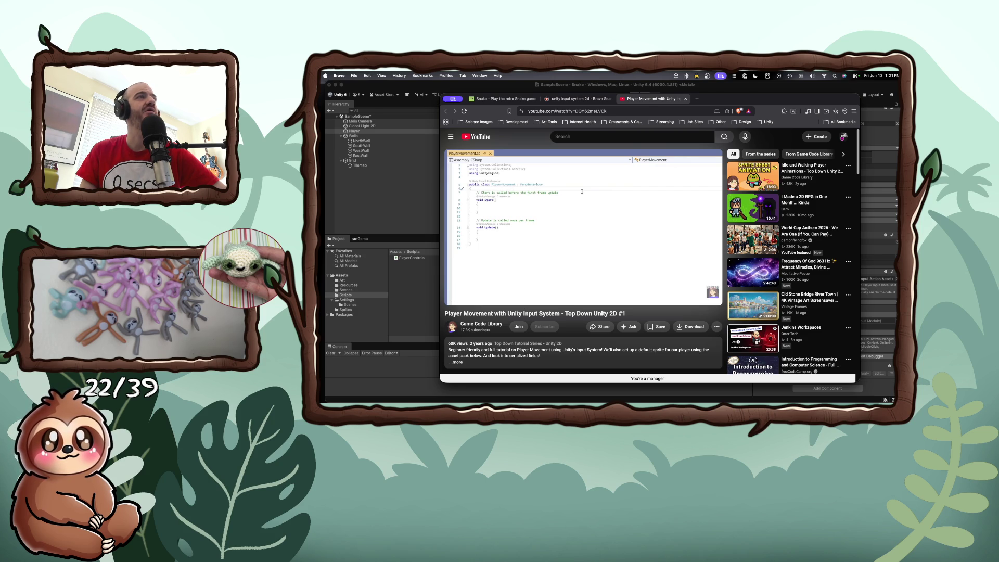
left_click(478, 241)
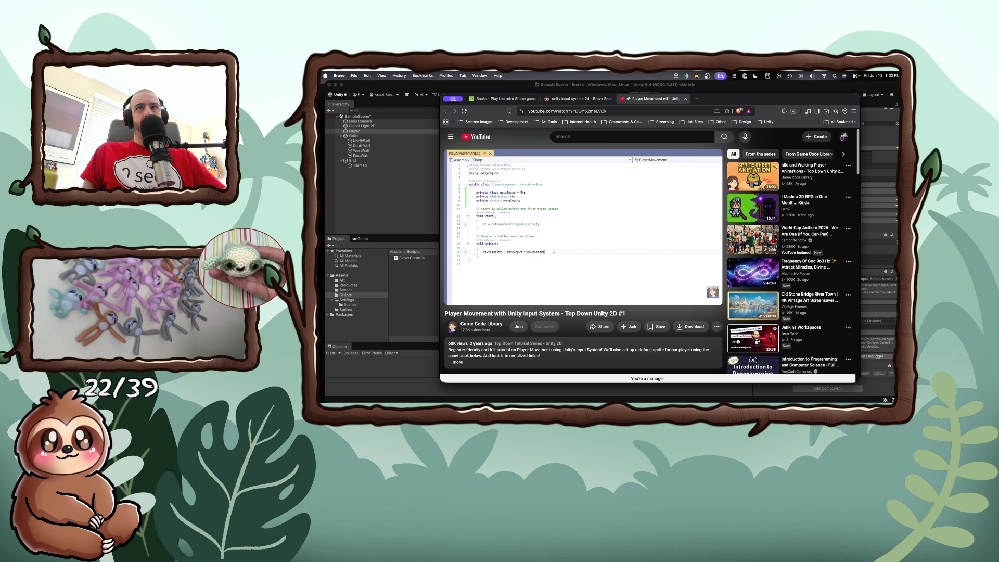
mouse_move(582, 236)
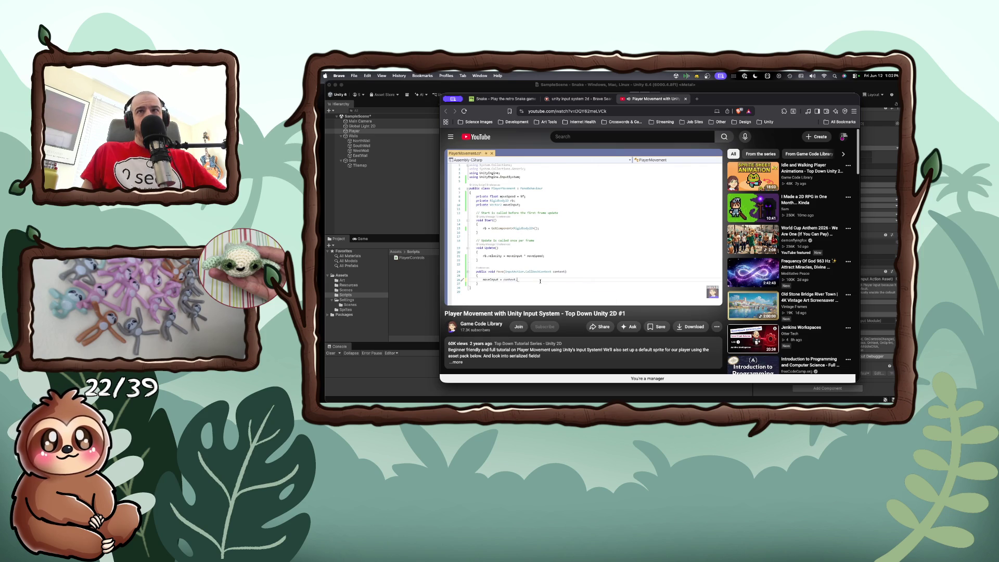
mouse_move(532, 243)
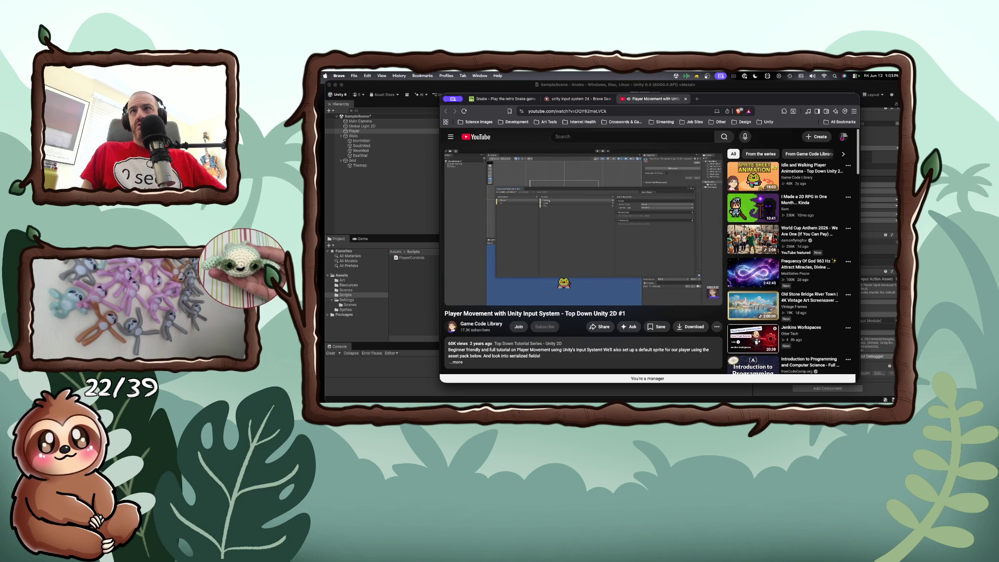
mouse_move(680, 264)
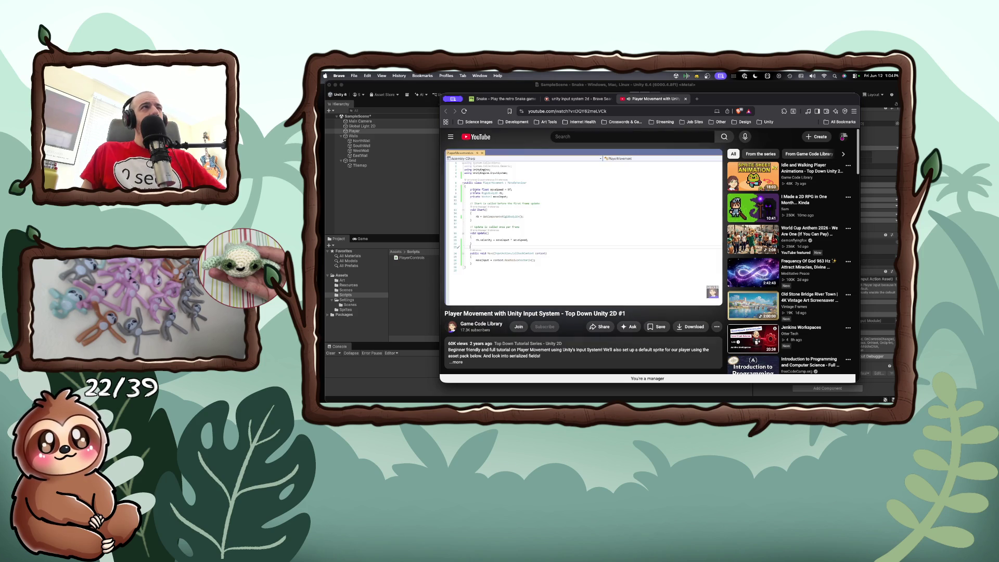
left_click(545, 239)
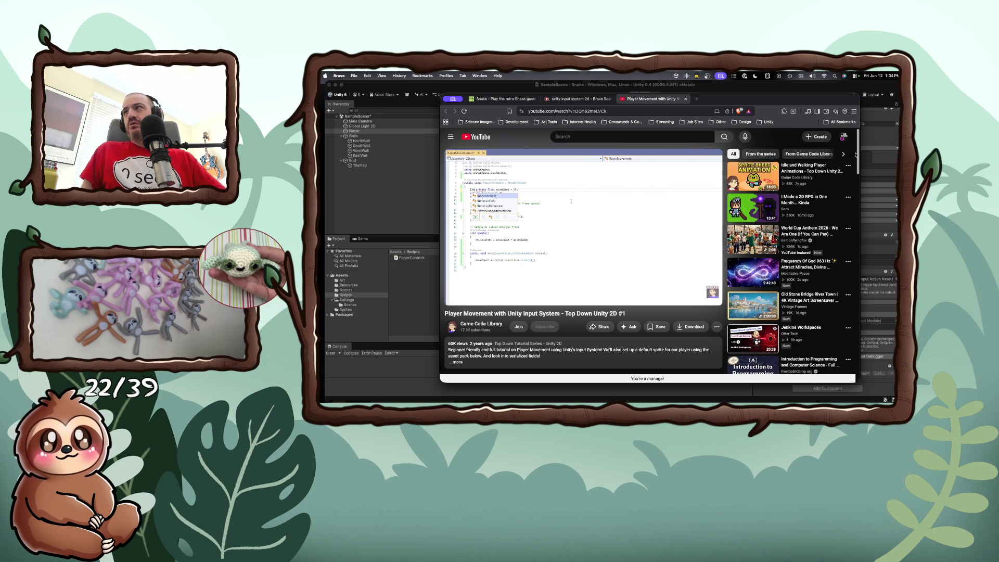
left_click(880, 123)
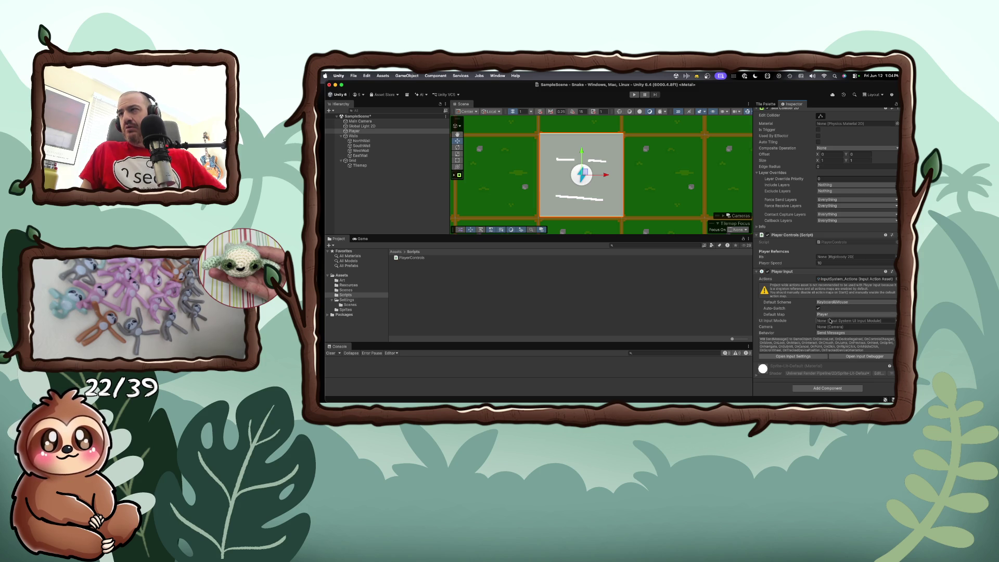
Review Player Input's Behavior and Default Scheme, keeping Keyboard&Mouse, and locate InputSystem_Actions in Assets.
left_click(825, 333)
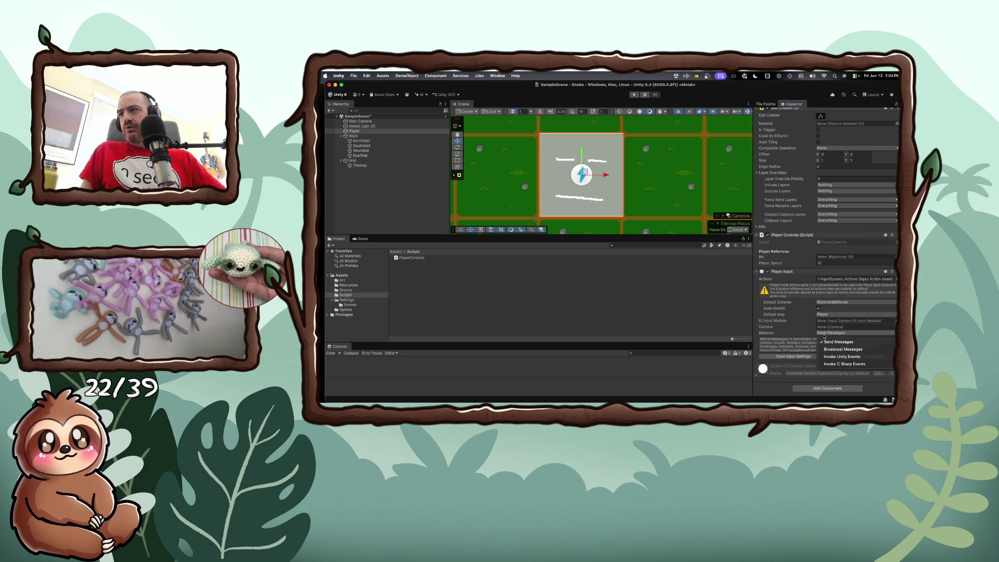
left_click(820, 305)
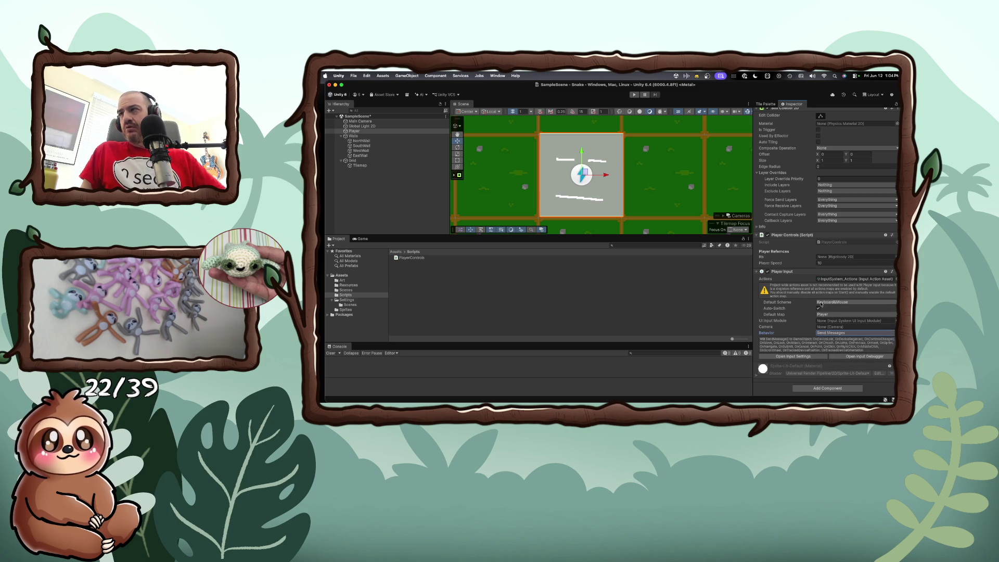
left_click(823, 304)
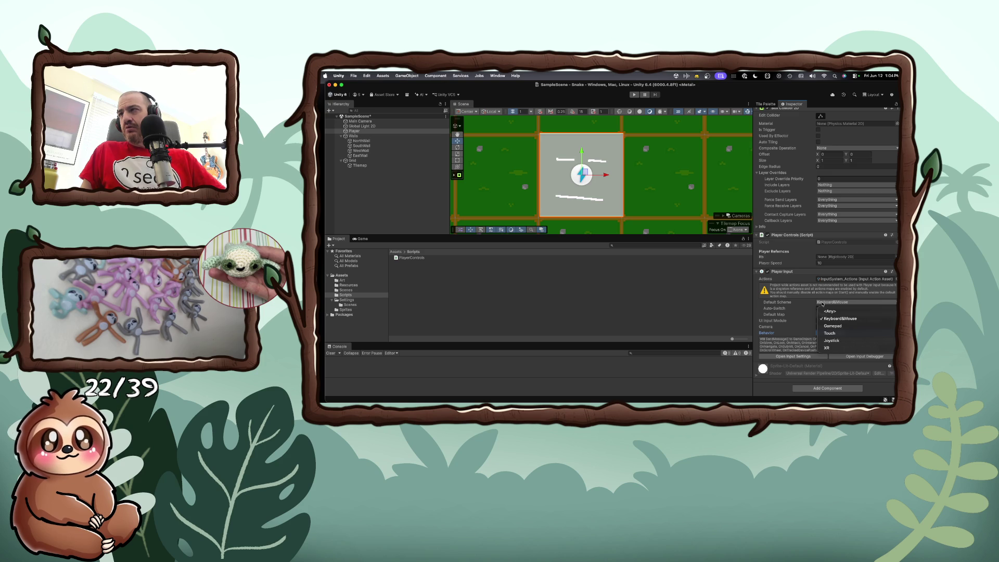
left_click(810, 303)
left_click(854, 279)
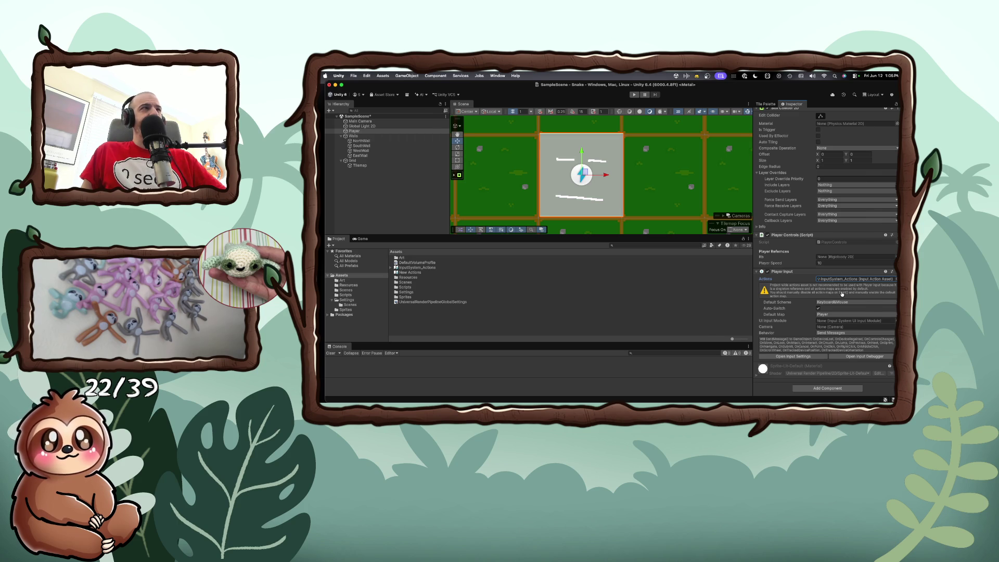
key("super+Tab")
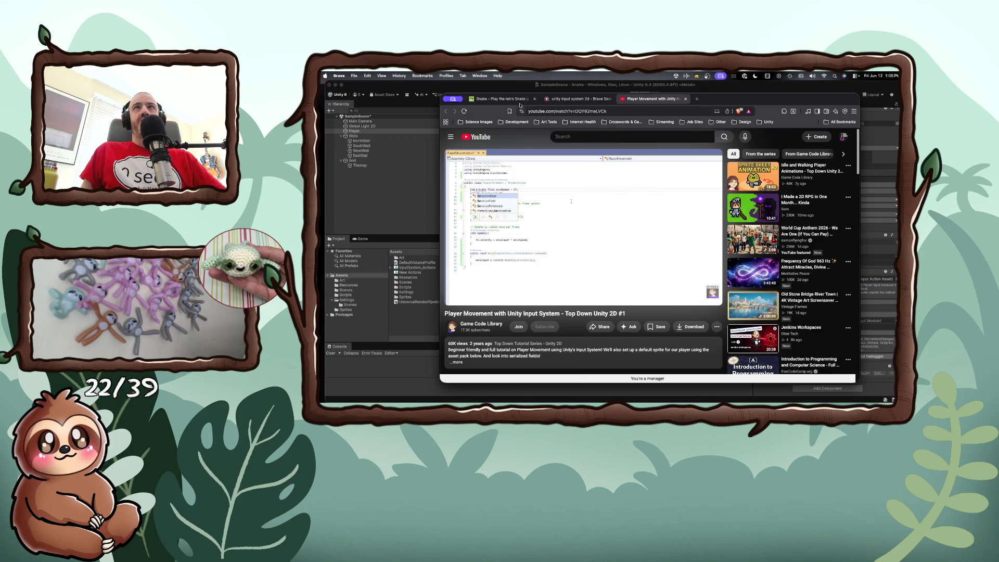
Switch to the Snake game tab and start a new round on the SLUG level.
left_click(521, 99)
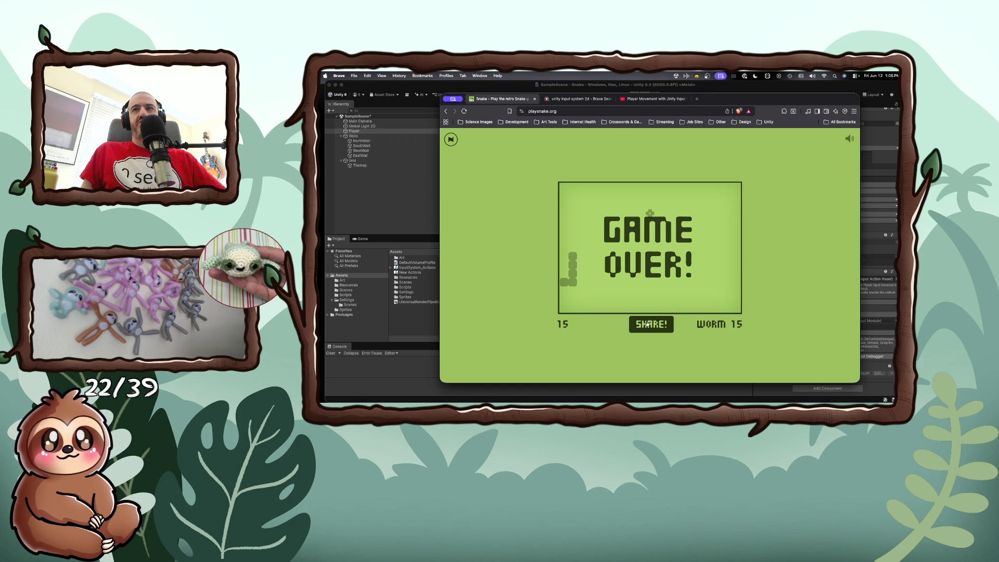
left_click(599, 285)
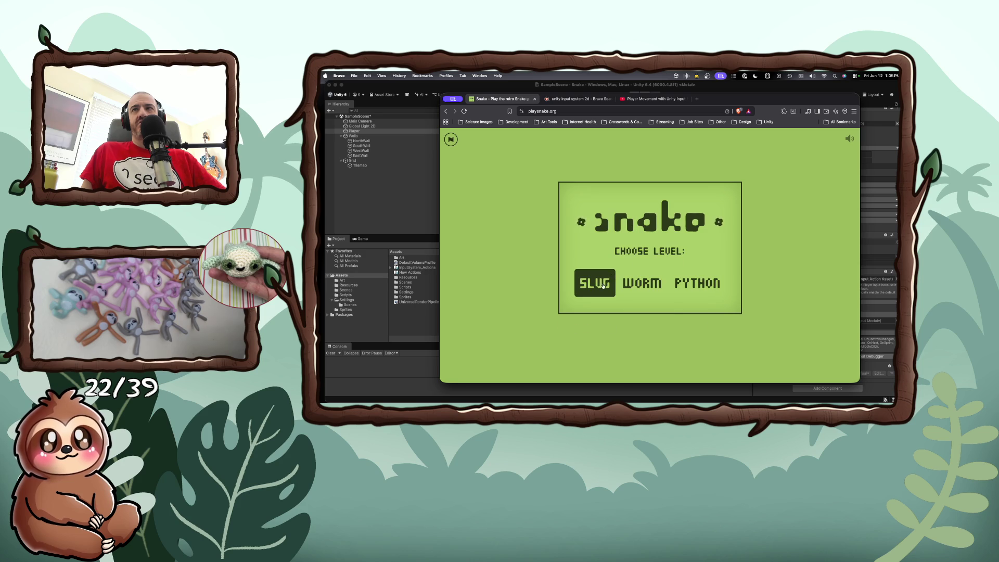
left_click(599, 284)
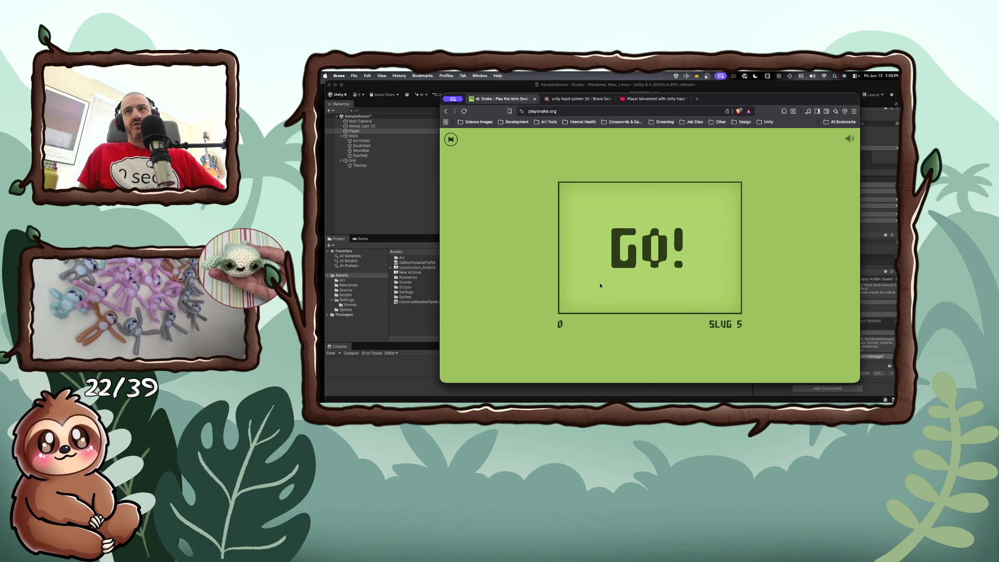
Steer the snake with the arrow keys to a best score of 10, then return to Unity.
key("Left")
key("Up")
key("Right")
key("Down")
key("Right")
key("Up")
key("Left")
key("Down")
key("Right")
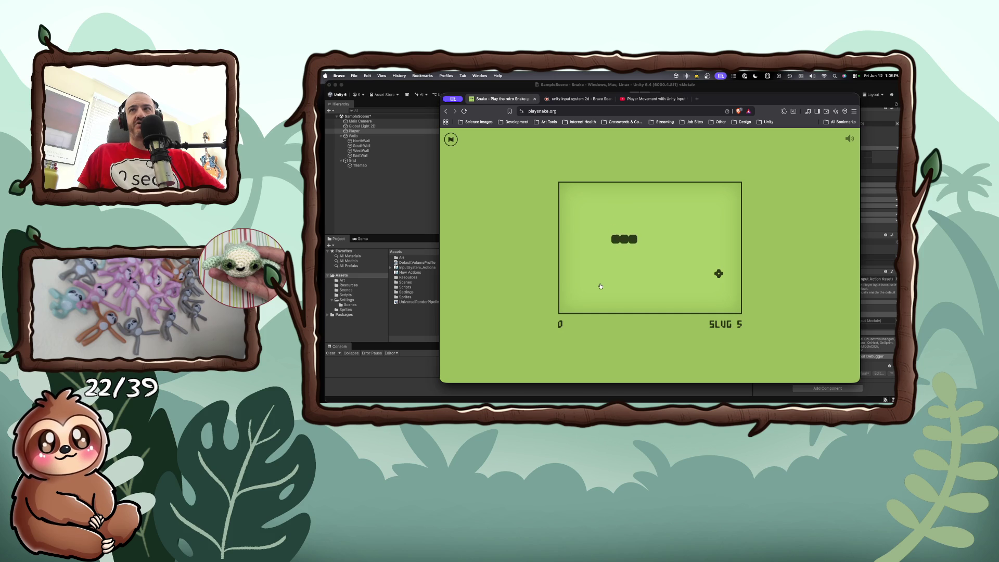
key("Up")
key("Left")
key("Down")
key("Right")
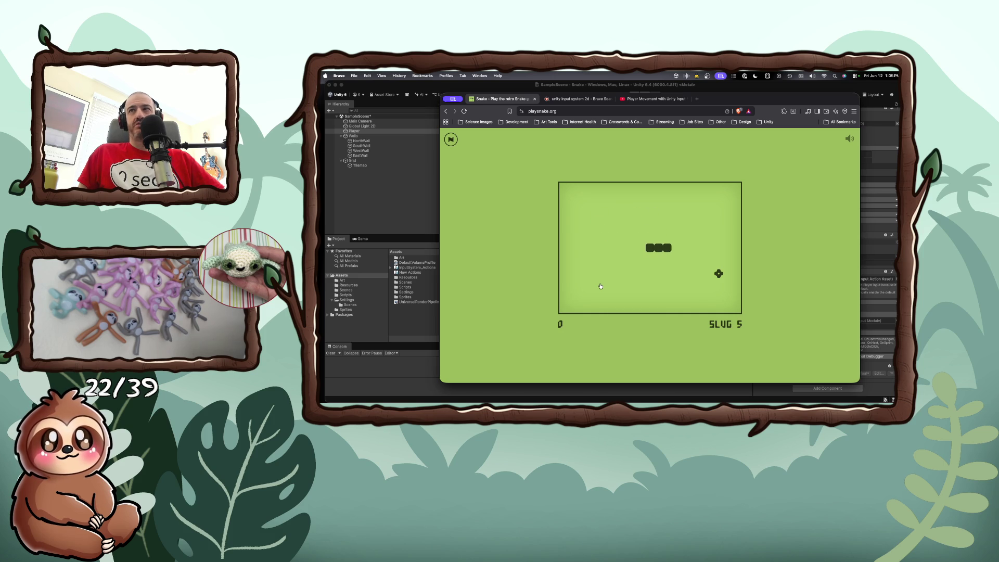
key("Down")
key("Right")
key("Up")
key("Left")
key("Down")
key("Right")
key("Up")
key("Left")
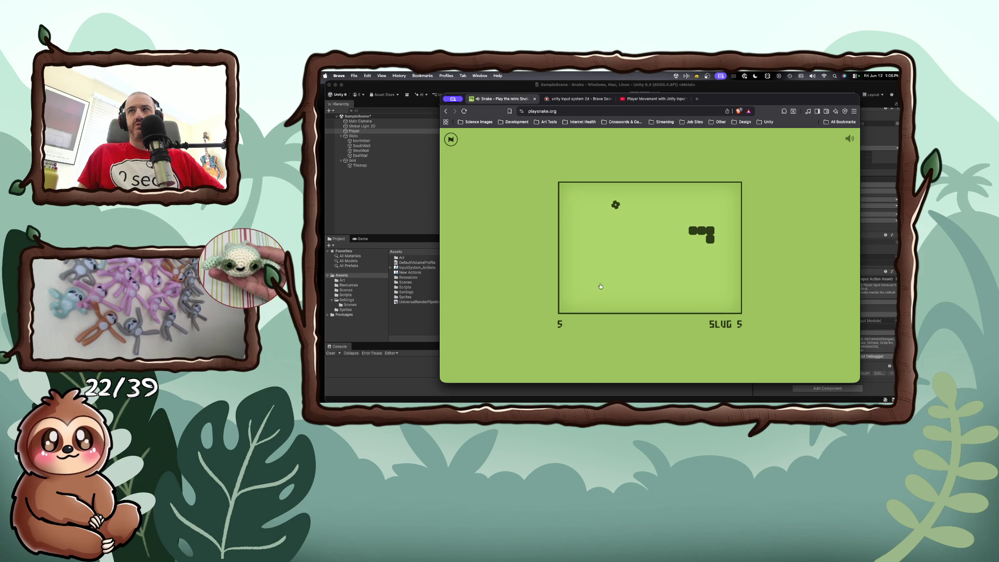
key("Up")
key("Left")
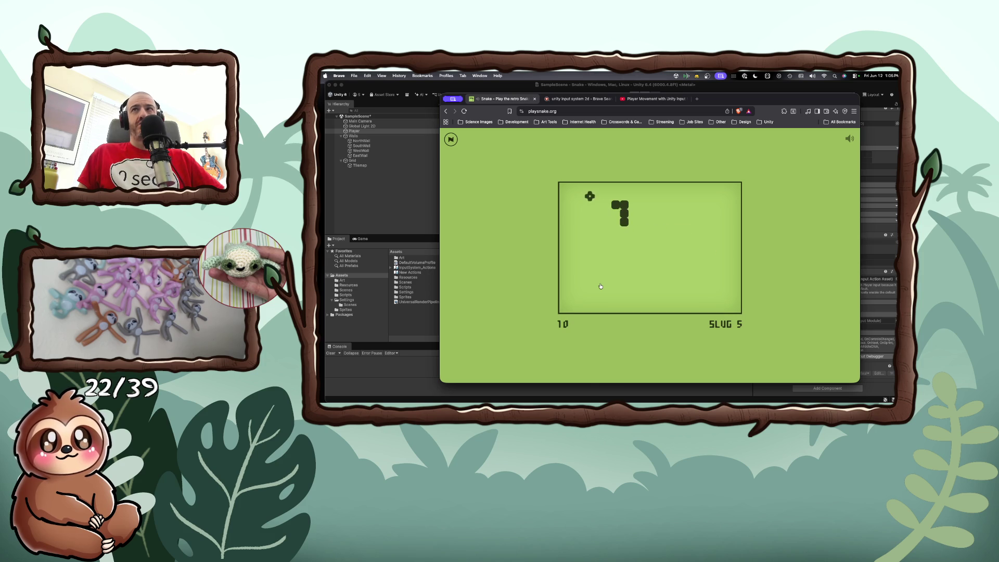
key("Down")
key("Right")
key("Up")
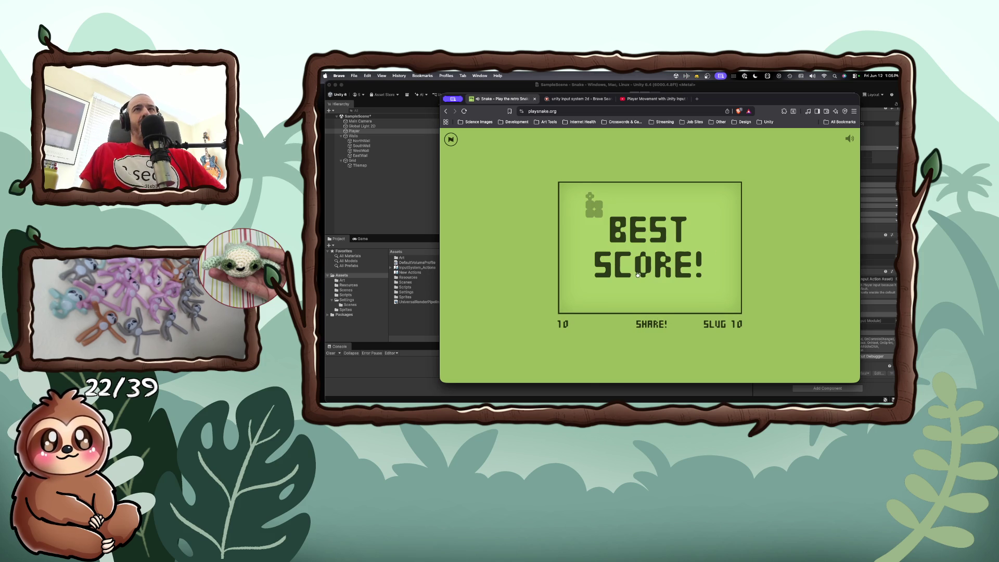
key("super+Tab")
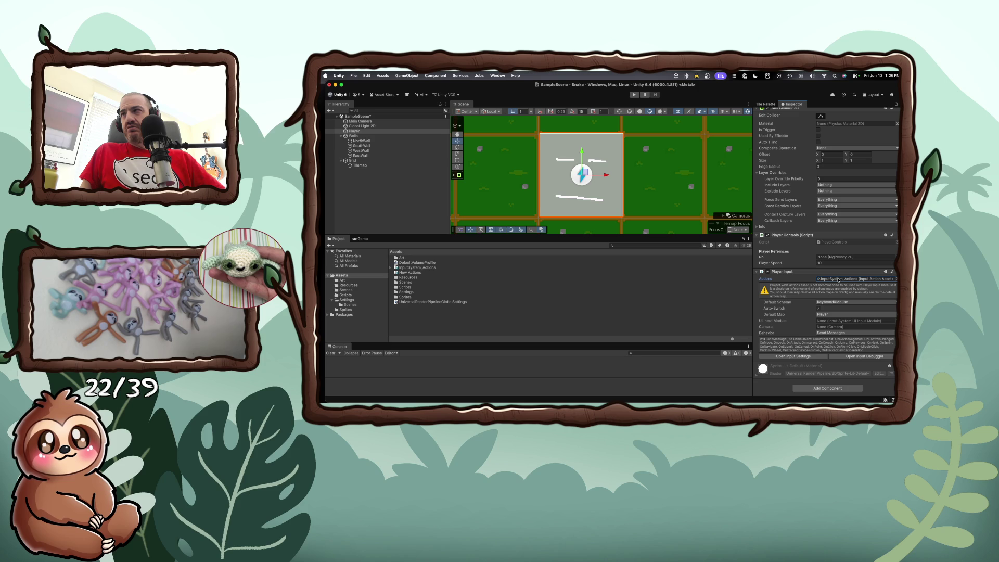
left_click(831, 302)
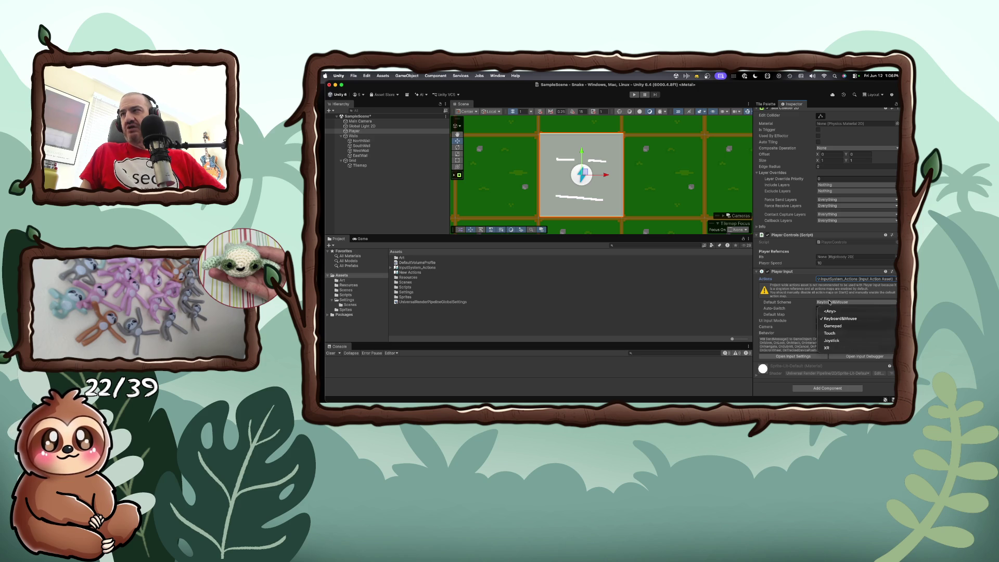
left_click(832, 319)
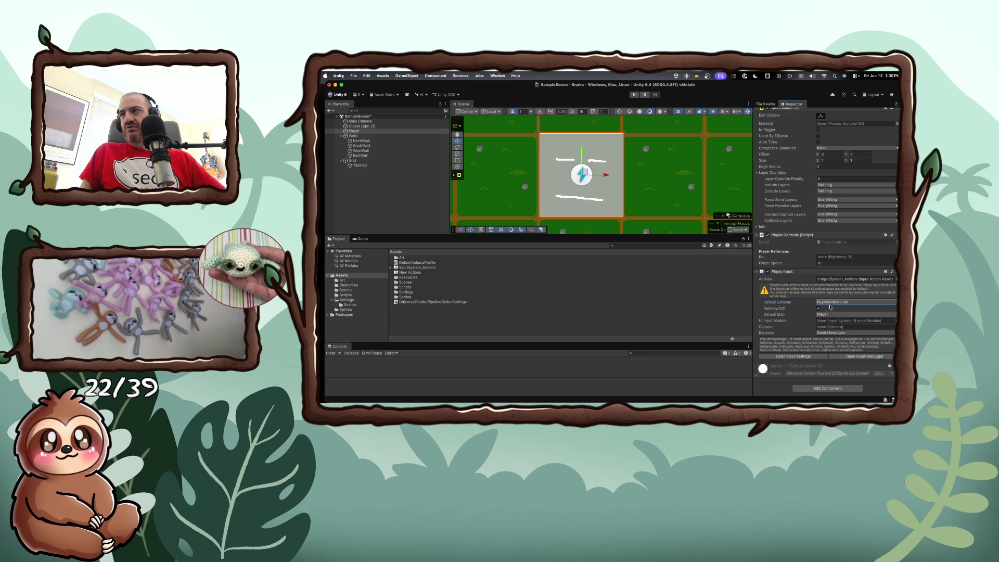
left_click(828, 313)
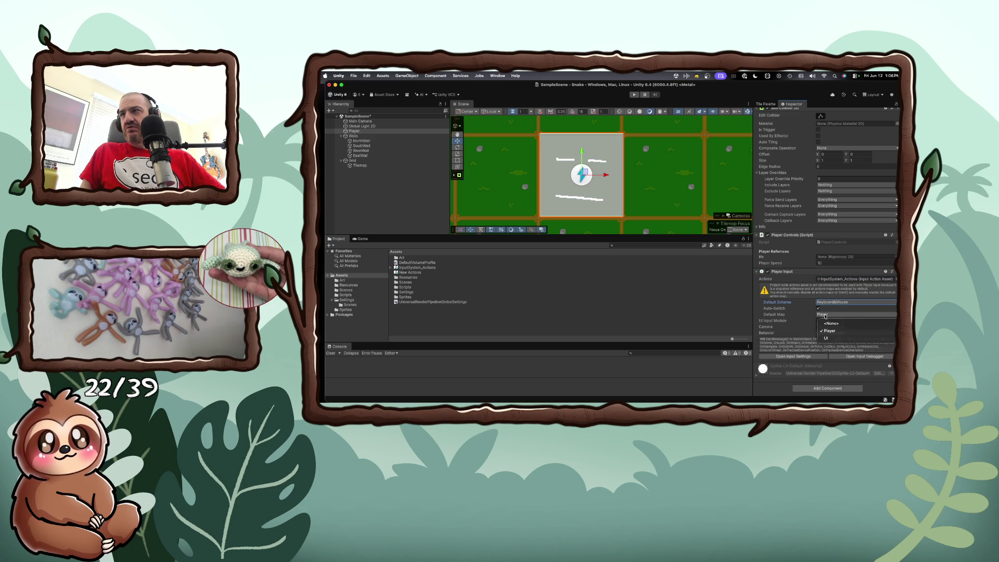
left_click(775, 322)
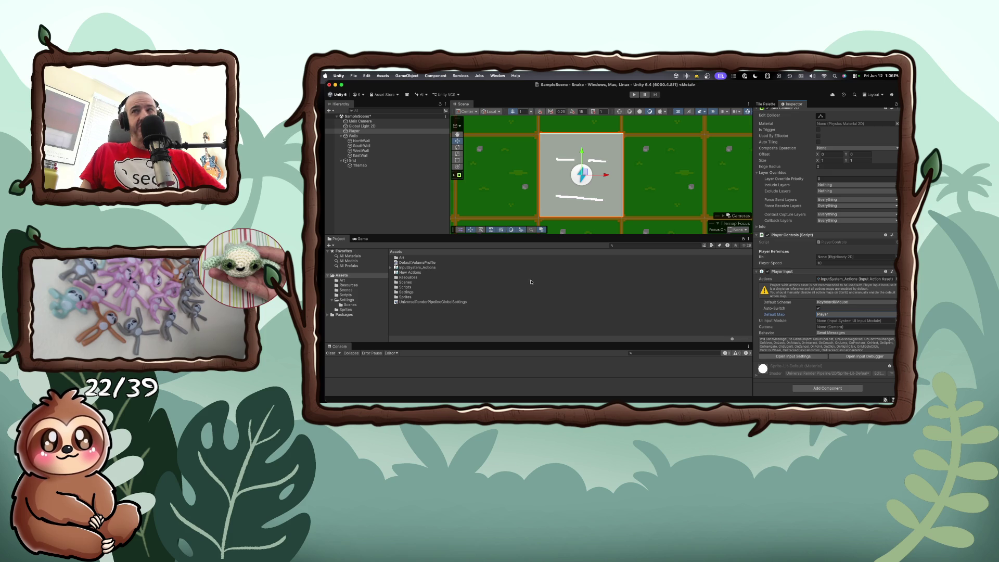
left_click(792, 356)
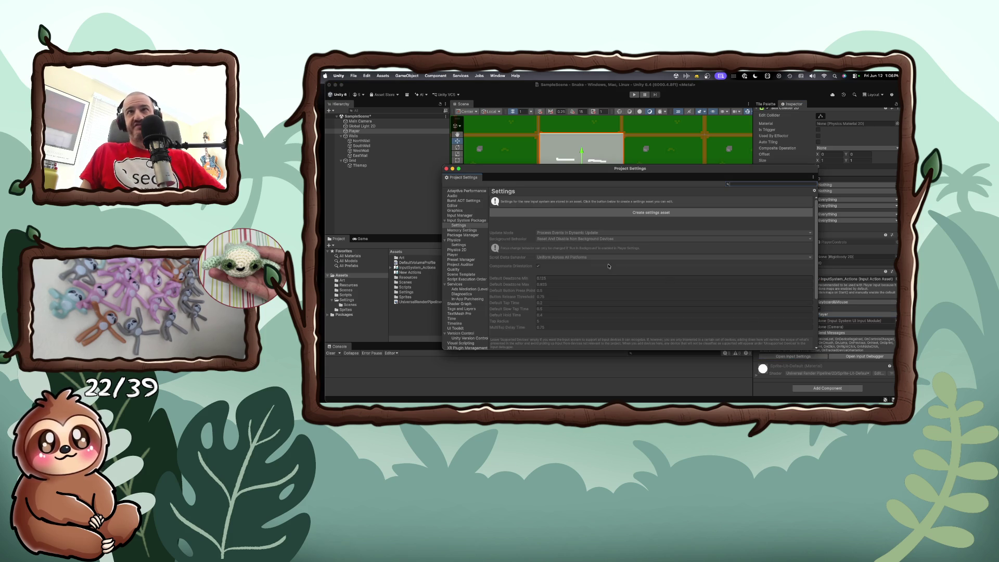
left_click(471, 221)
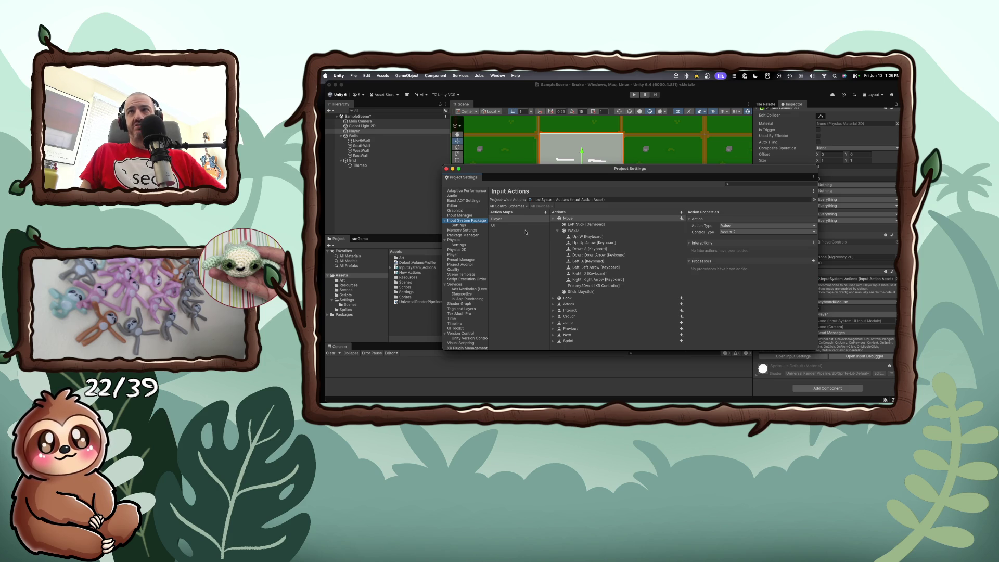
left_click(594, 238)
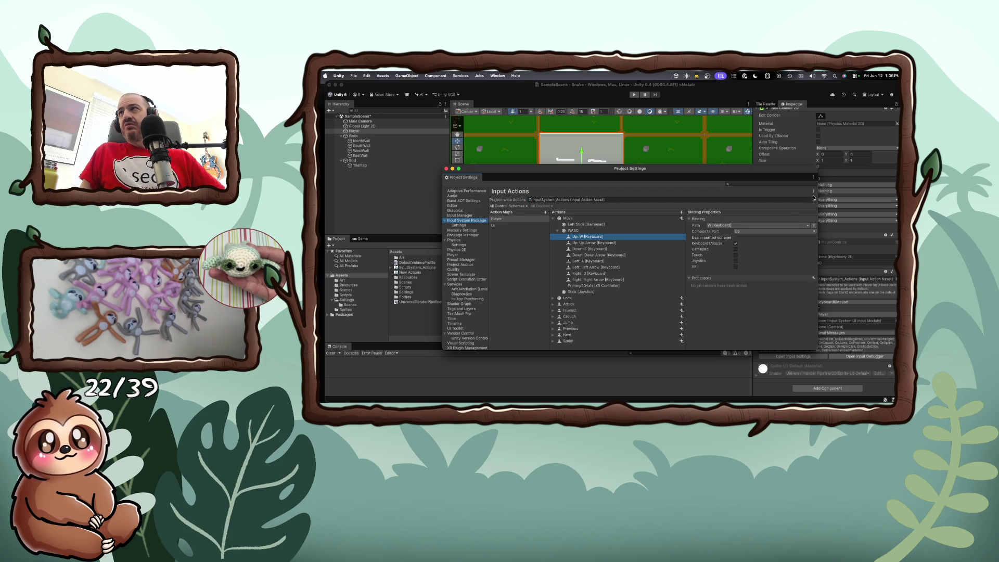
left_click(814, 192)
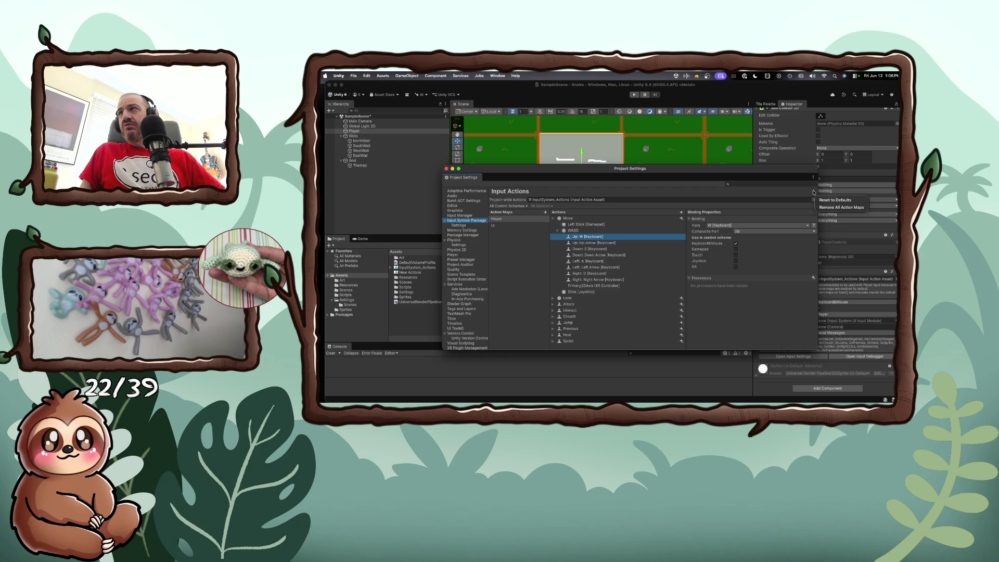
left_click(810, 194)
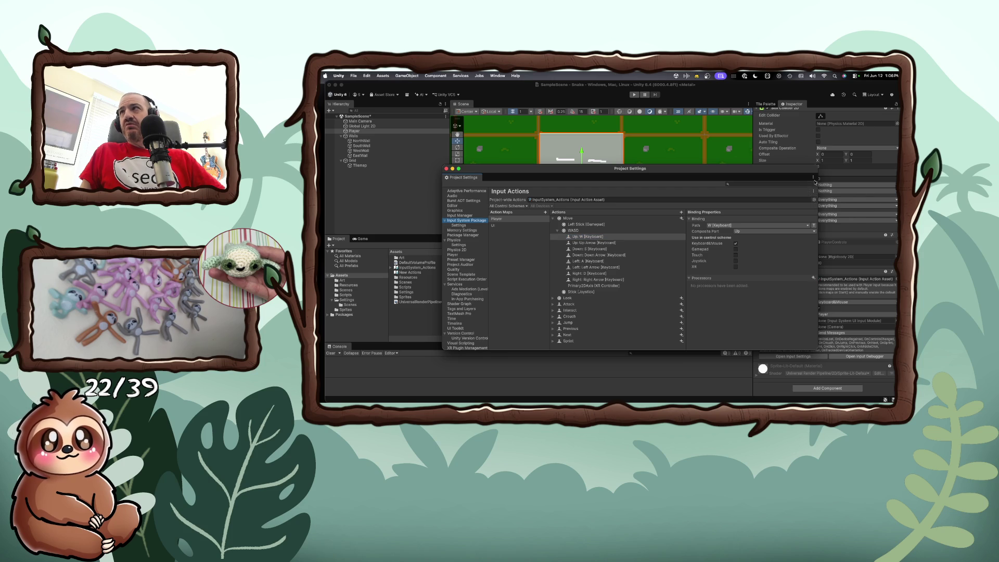
left_click(815, 178)
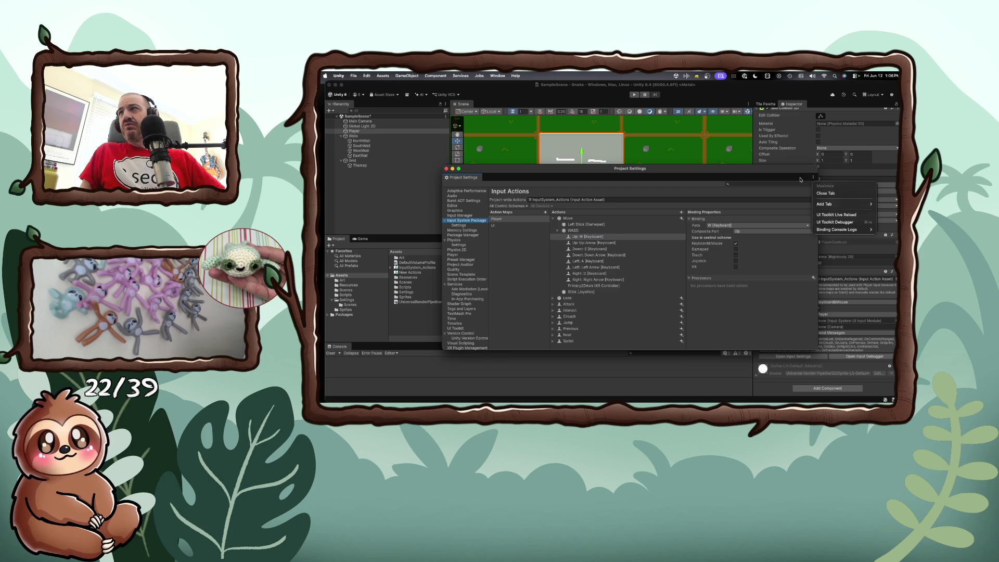
left_click(800, 179)
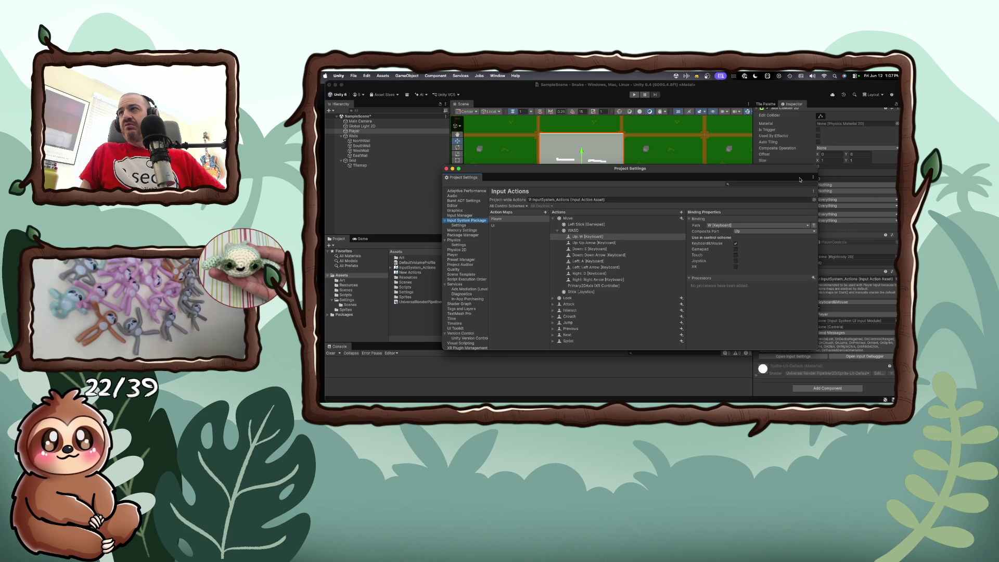
left_click(814, 278)
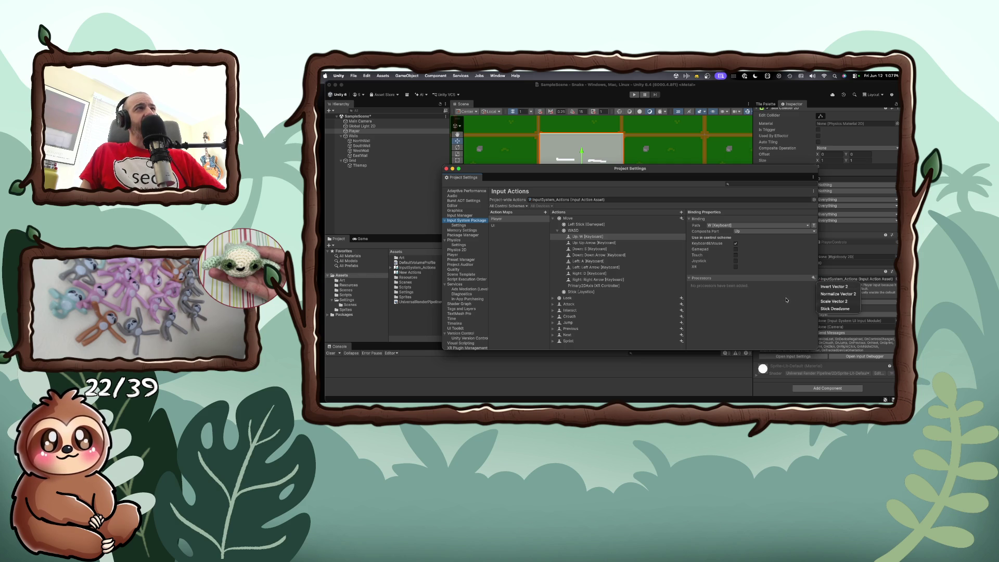
left_click(786, 300)
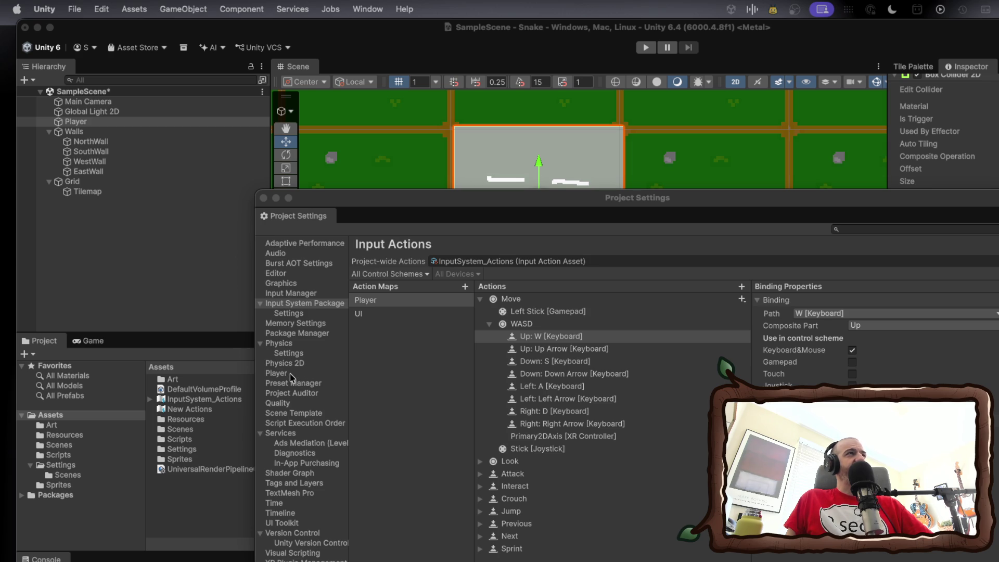
Close Project Settings and browse the Scripts, Scenes, Resources and Art folders.
left_click(272, 198)
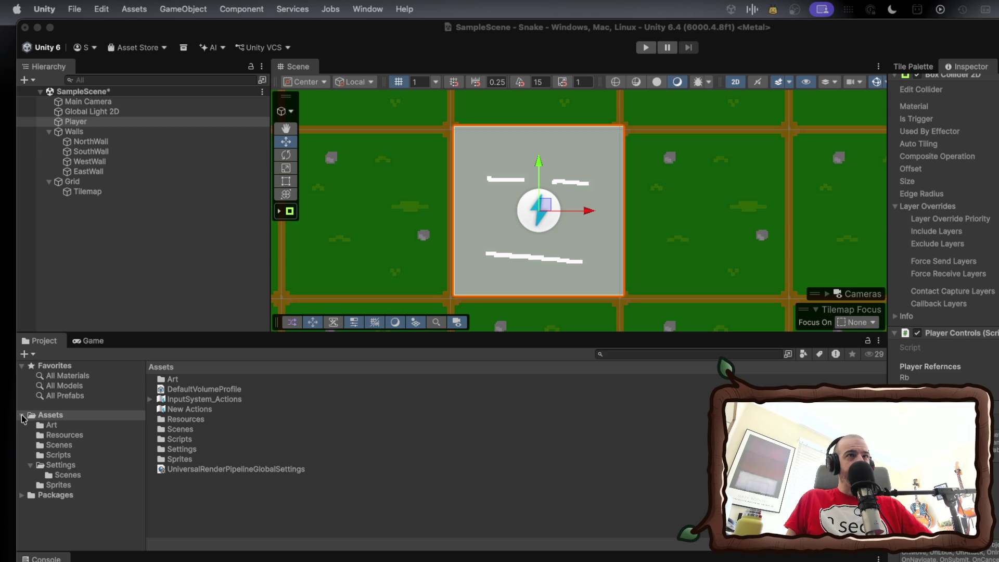
left_click(38, 457)
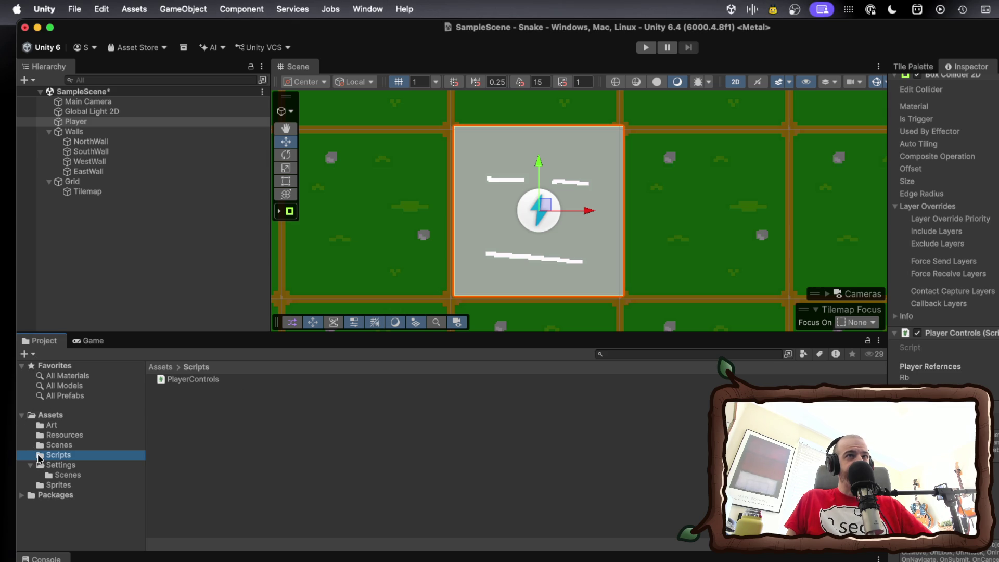
left_click(46, 446)
left_click(46, 436)
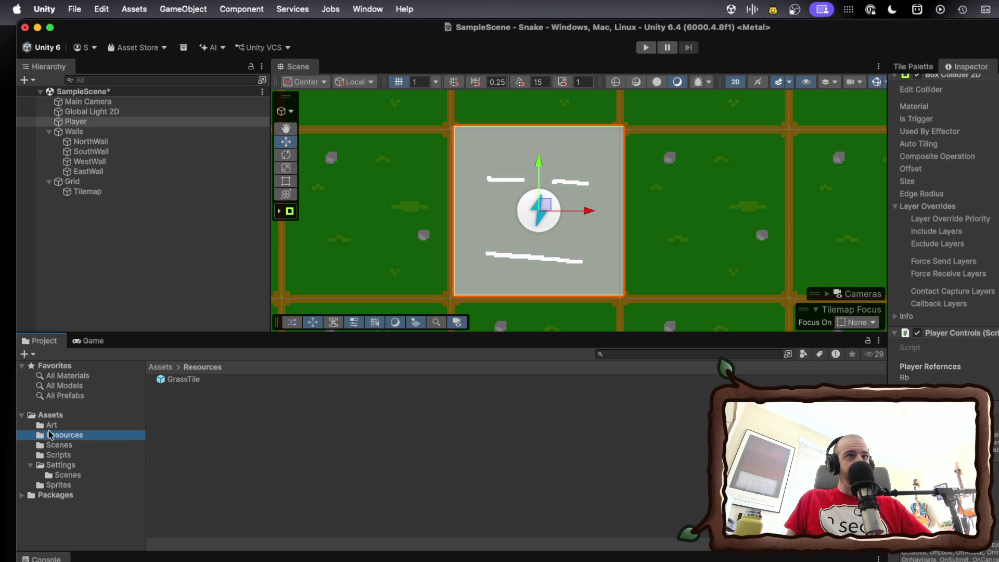
left_click(52, 425)
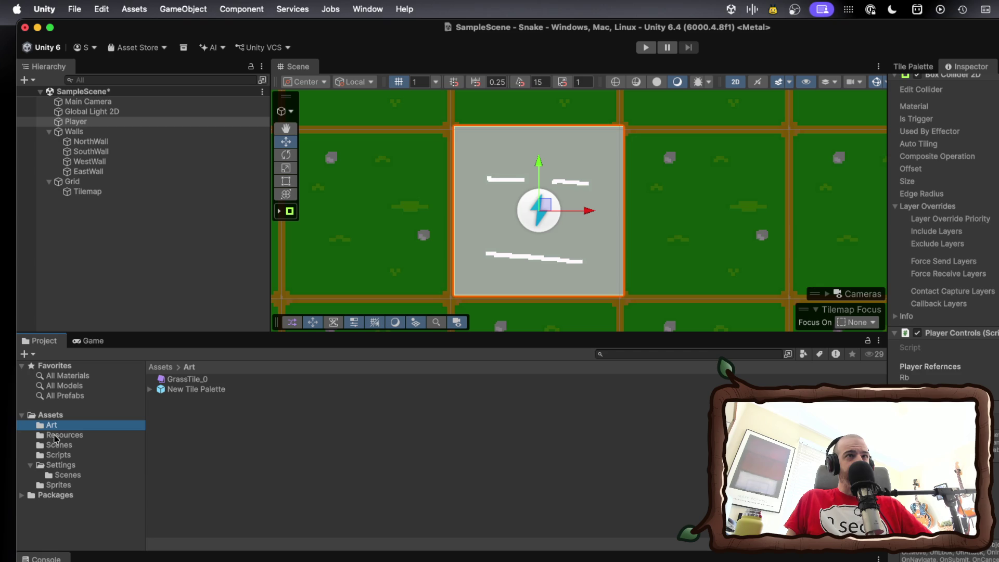
Browse the Settings Scenes and Sprites folders, list Packages, then bring the browser forward.
left_click(59, 474)
left_click(57, 485)
left_click(56, 496)
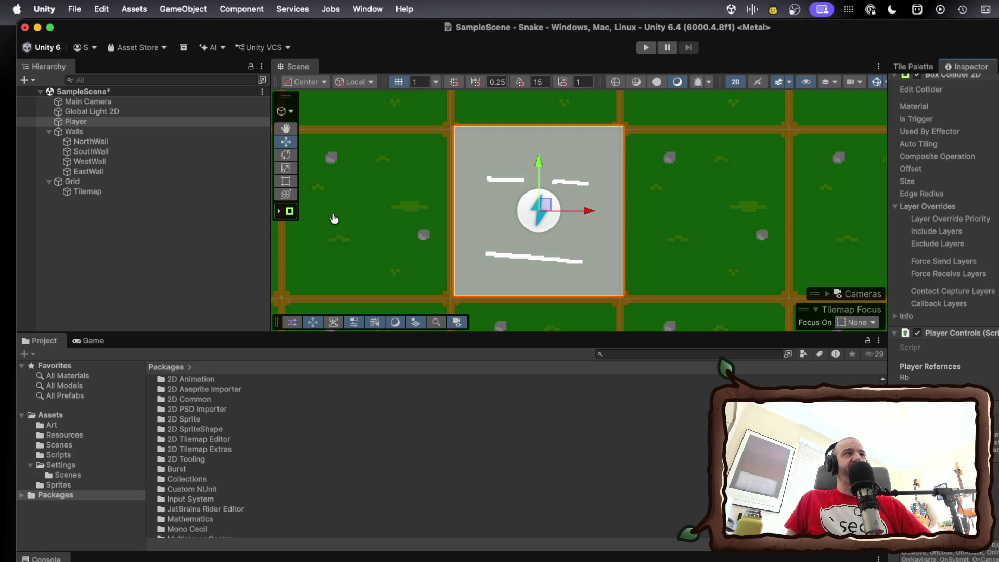
key("super+Tab")
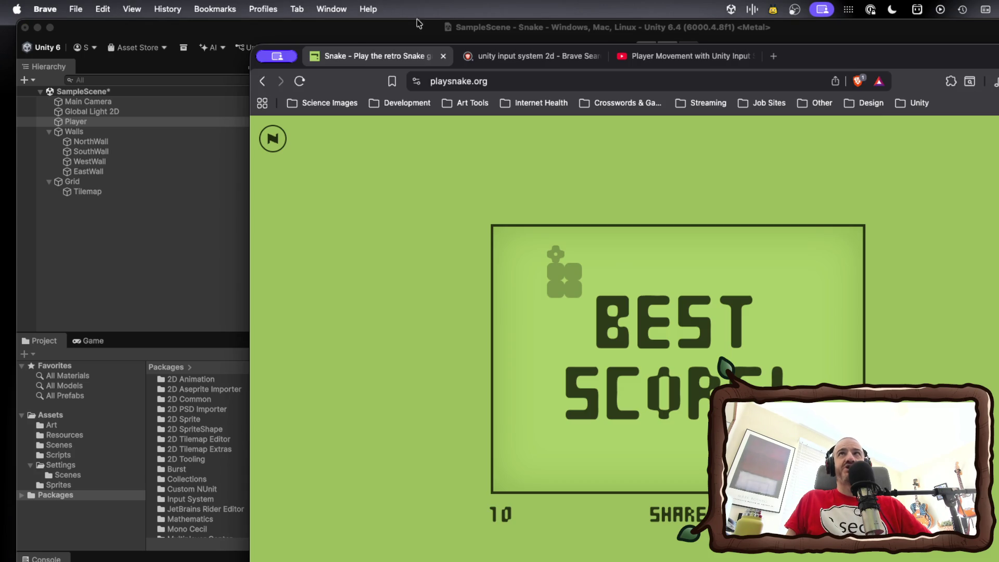
Switch to the YouTube Input System tutorial and rewind it a couple of seconds.
left_click(684, 59)
mouse_move(533, 189)
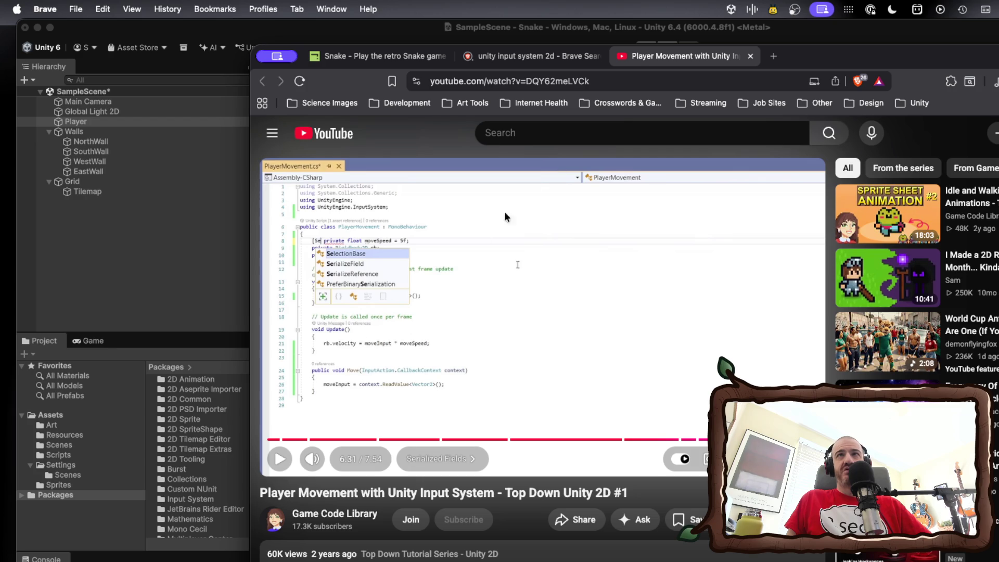
mouse_move(721, 440)
left_mouse_down()
mouse_move(703, 446)
mouse_move(634, 424)
left_mouse_up()
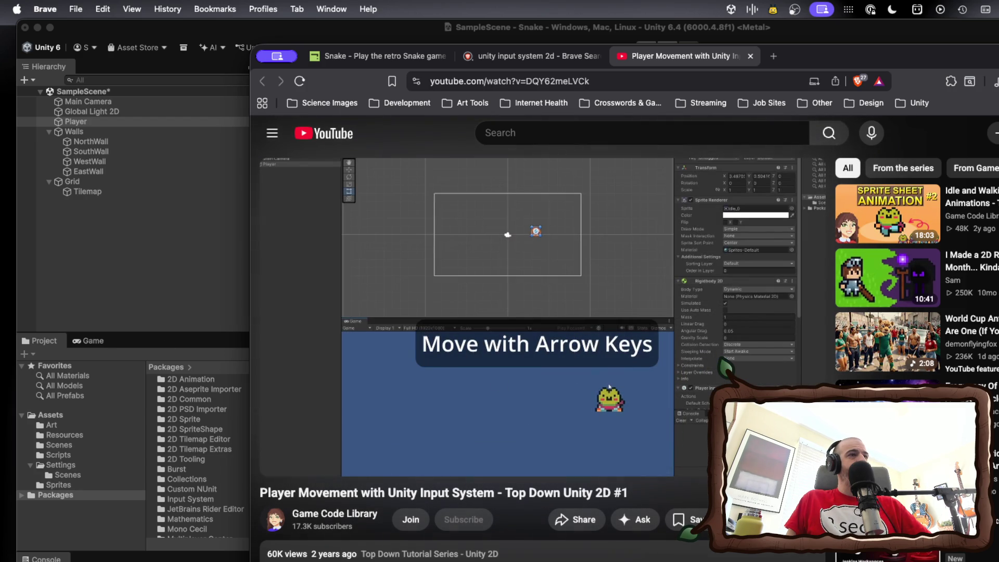
Check the chat mix volume controls over Discord, then bring up the Wave Link mixer.
key("super+Tab")
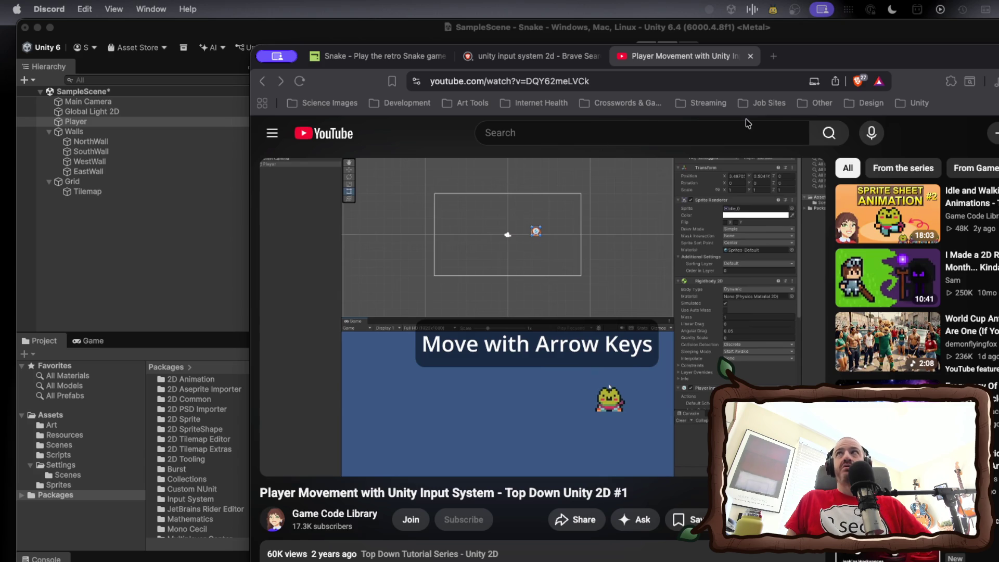
left_click(752, 9)
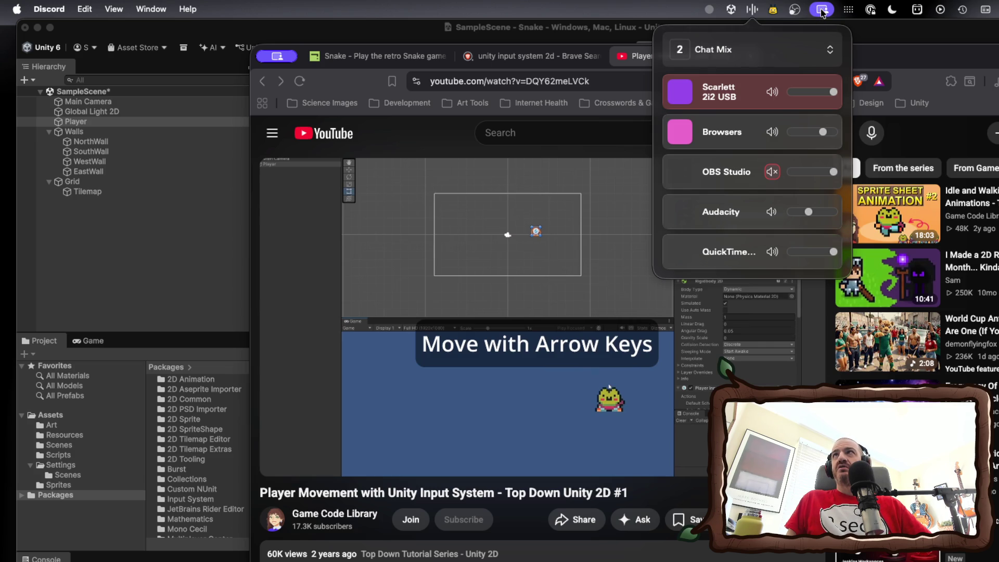
left_click(753, 11)
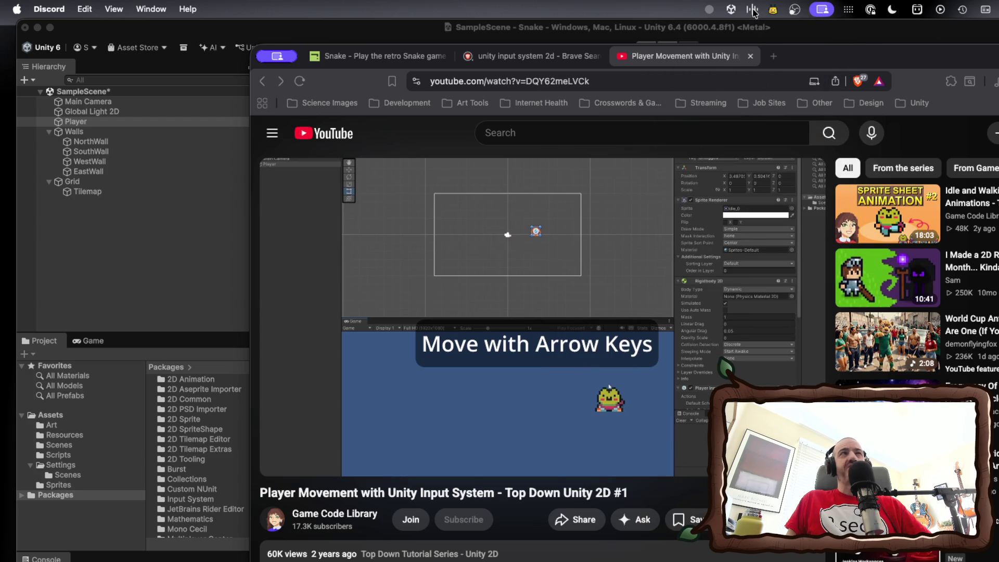
key("alt+space")
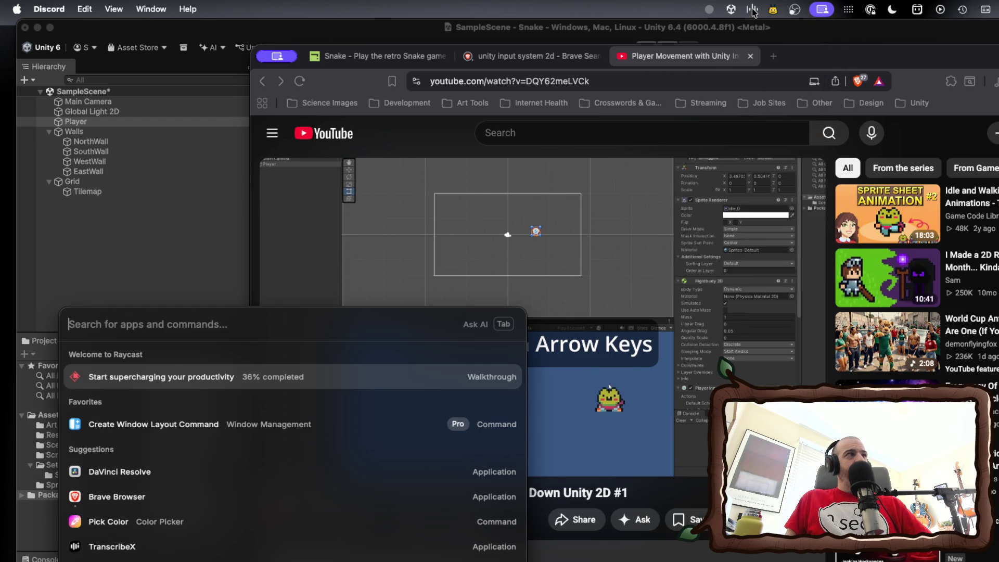
key("Escape")
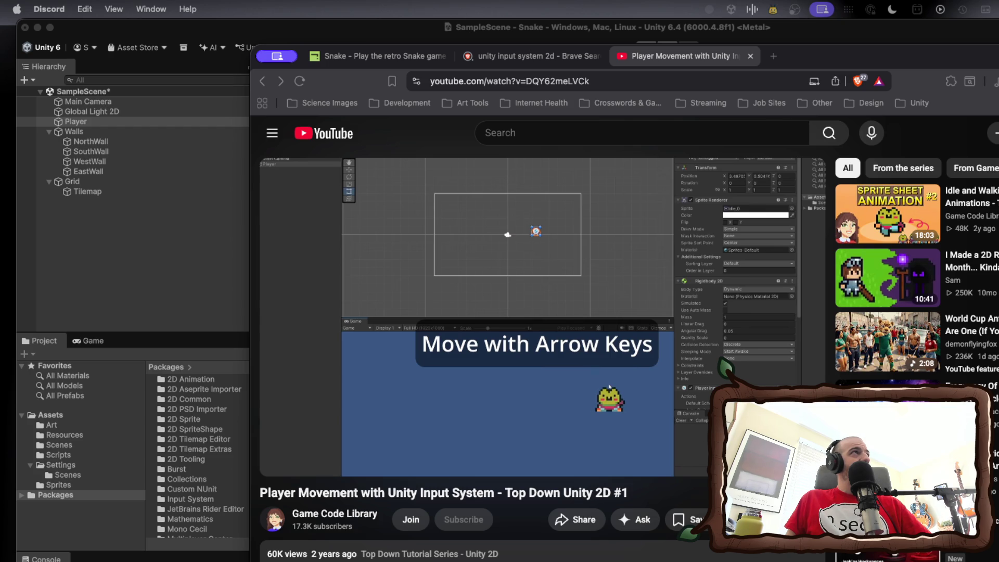
key("super+Tab")
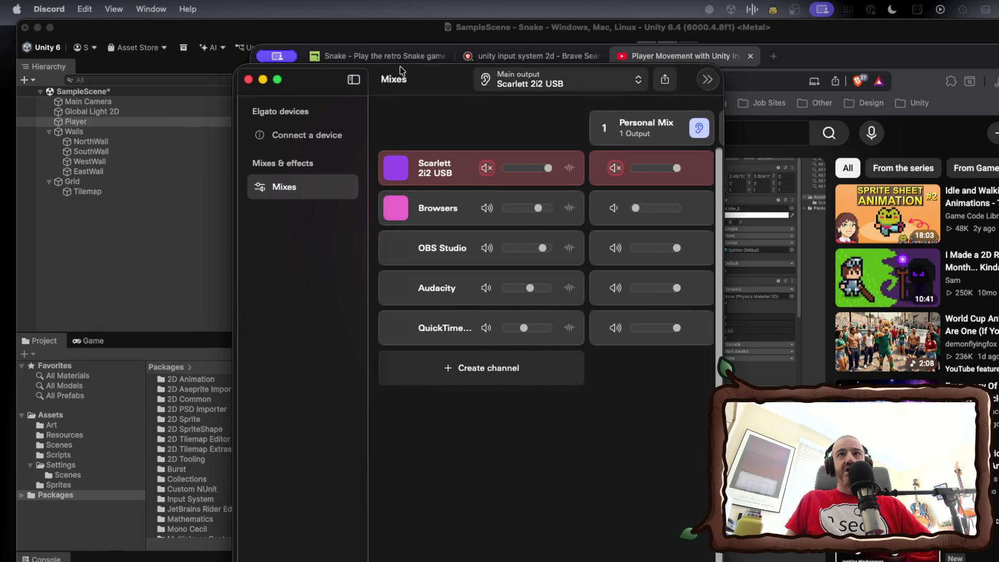
Create a new mixer channel with Discord as its source, found by searching 'discor'.
left_click(477, 375)
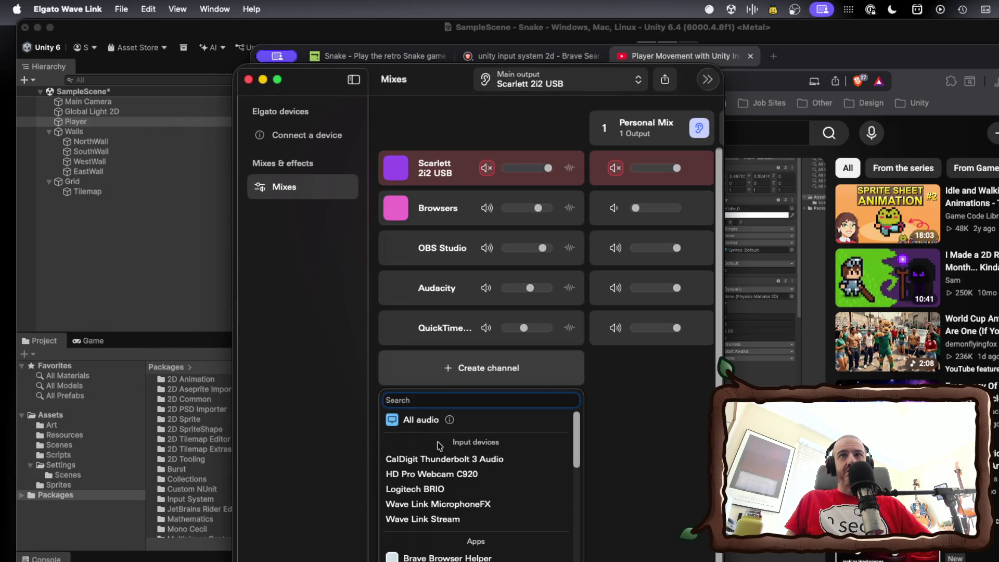
type("discord")
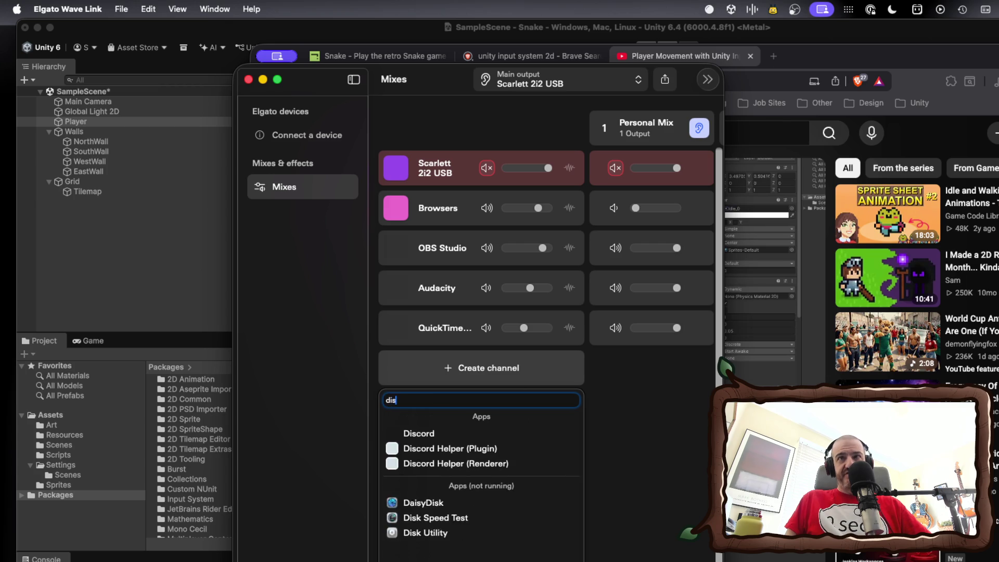
left_click(421, 435)
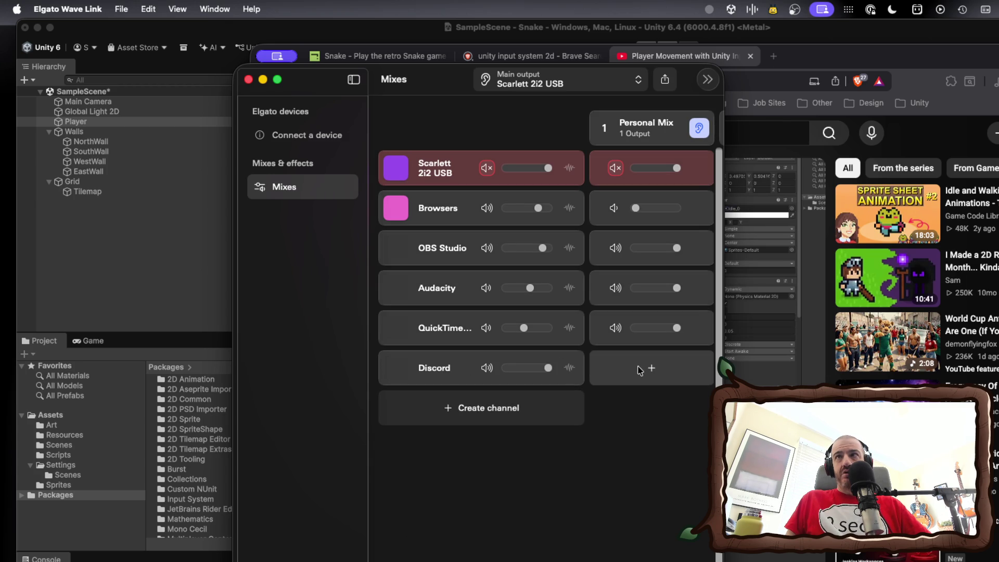
Route the Discord channel into both the Personal Mix and Chat Mix.
left_click(651, 370)
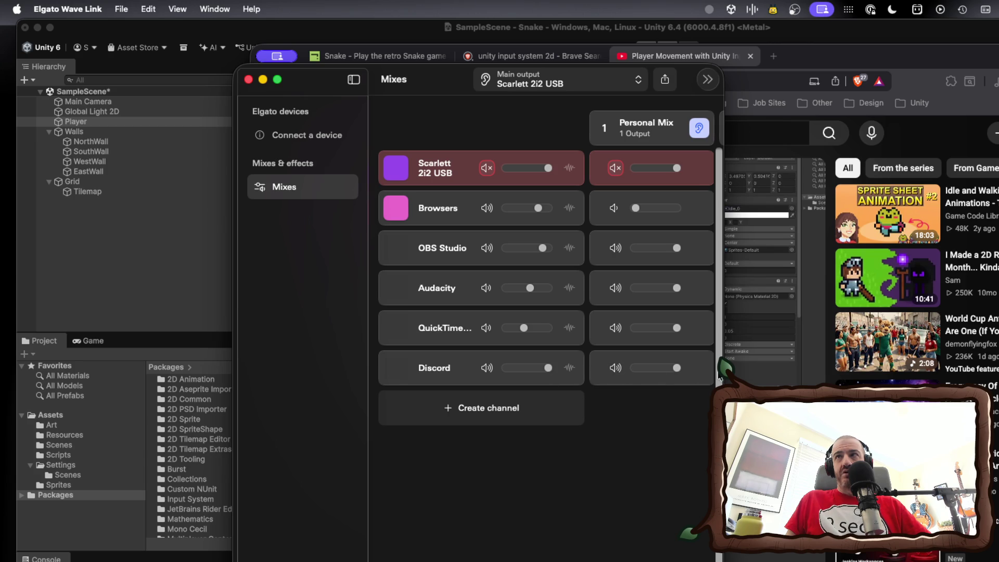
left_click_drag(724, 368, 947, 368)
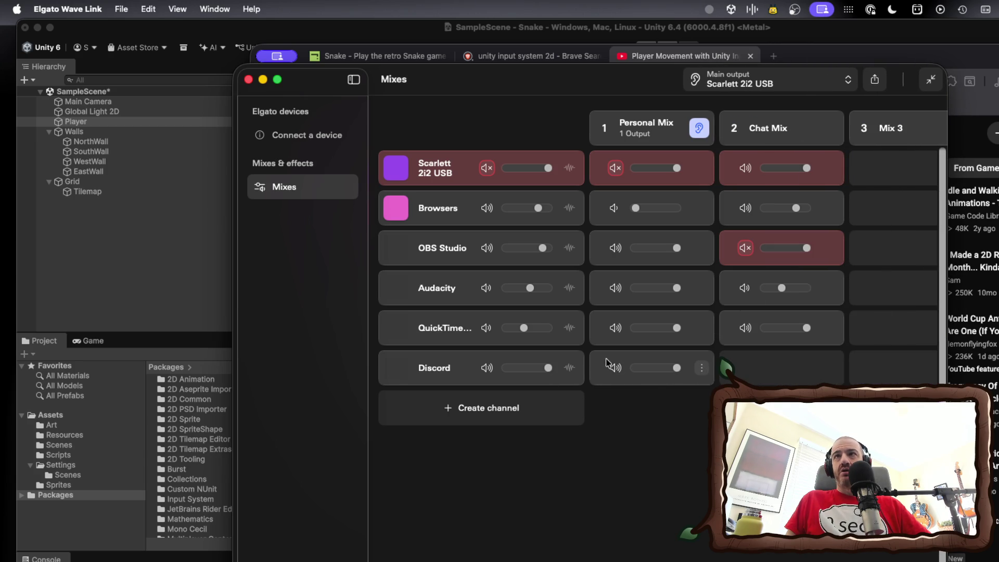
left_click(781, 371)
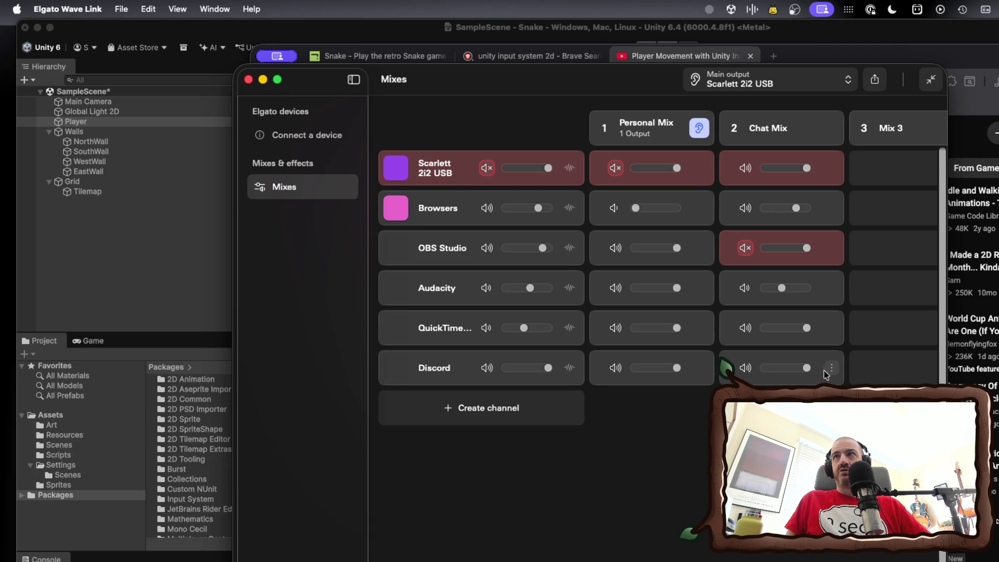
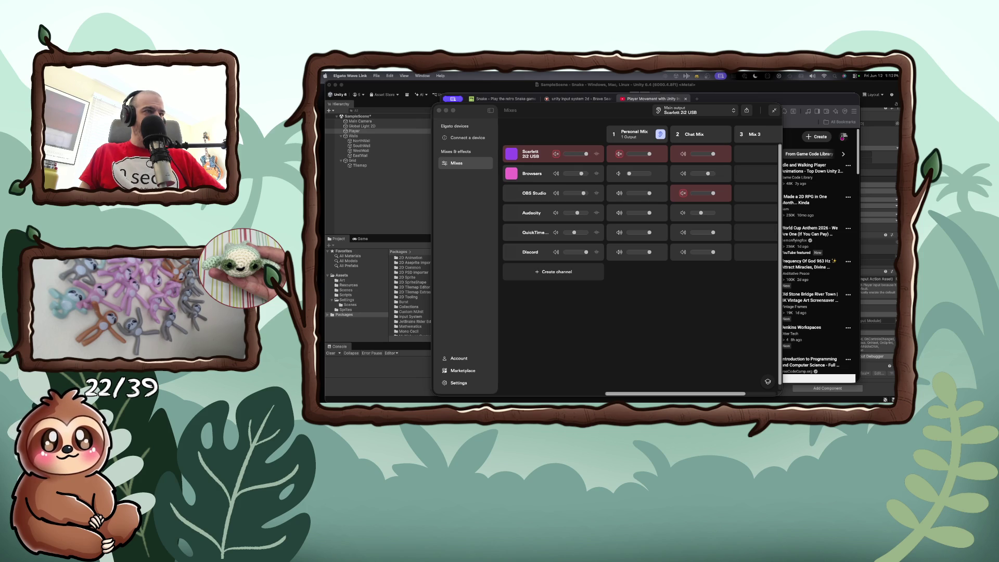
Add a Discord Helper (Plugin) channel feeding both Personal Mix and Chat Mix.
left_click(554, 271)
left_click(554, 272)
type("Disco")
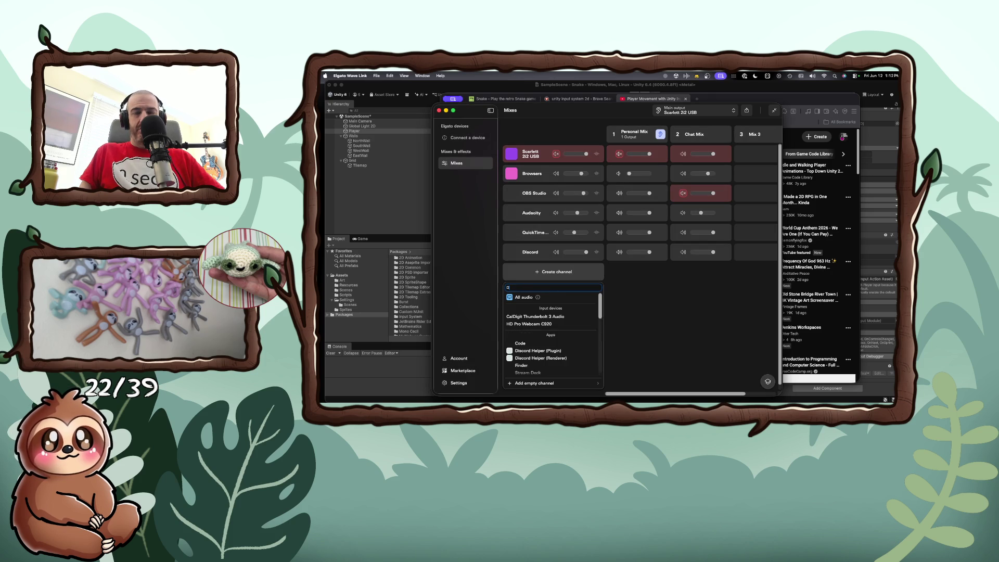
type("rd")
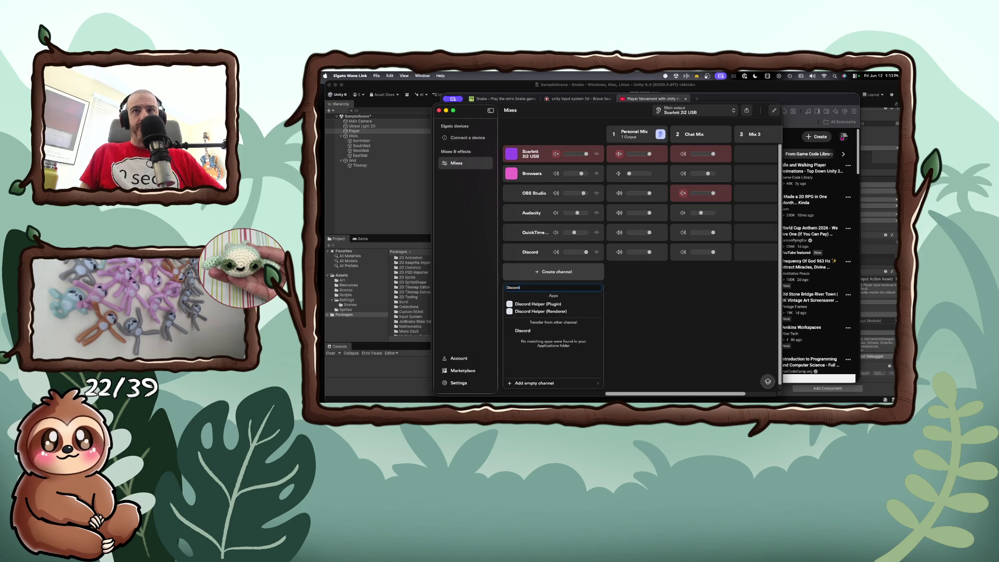
left_click(538, 304)
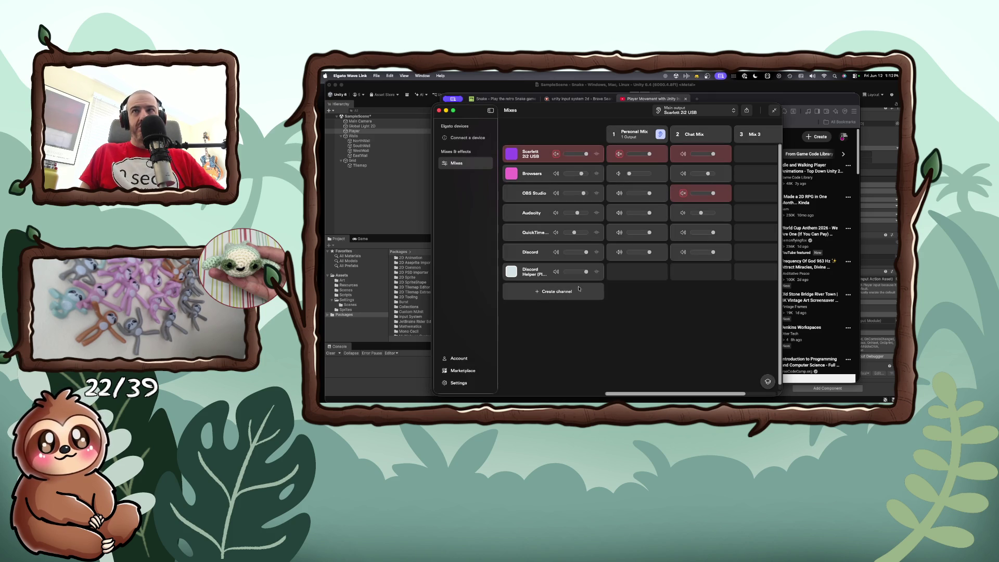
left_click(637, 273)
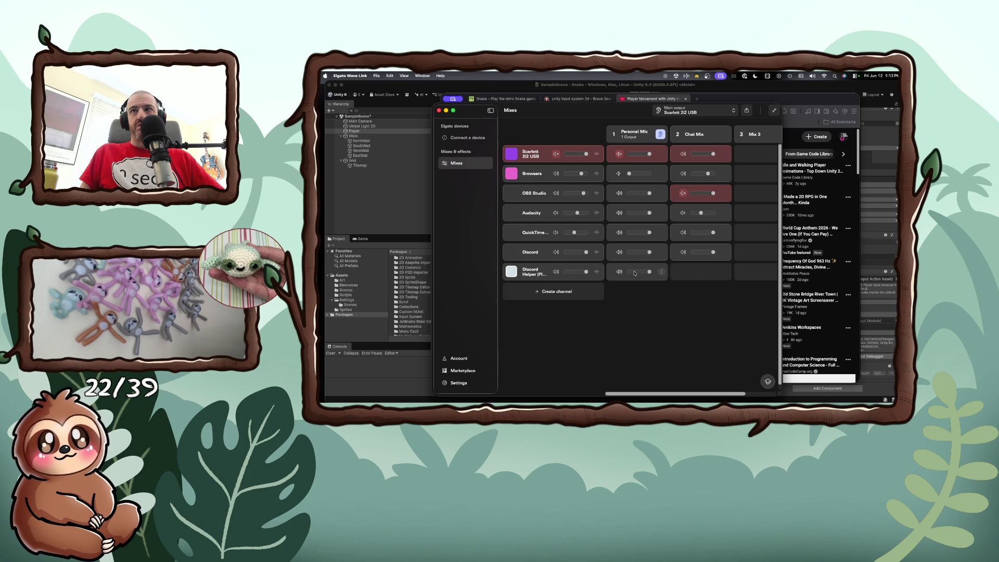
left_click(701, 272)
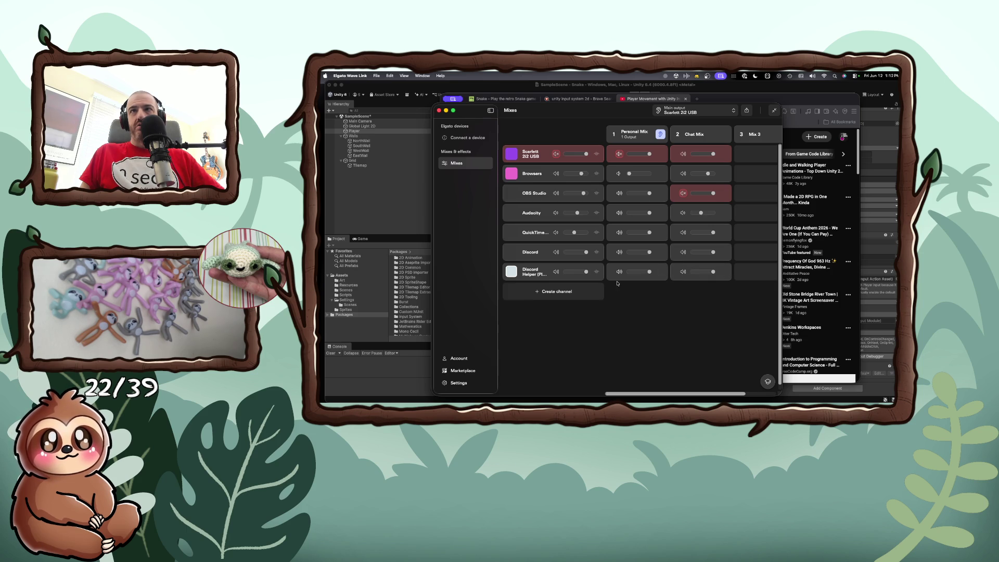
Add a Discord Helper (Renderer) channel, then close the Wave Link mixer window.
left_click(537, 292)
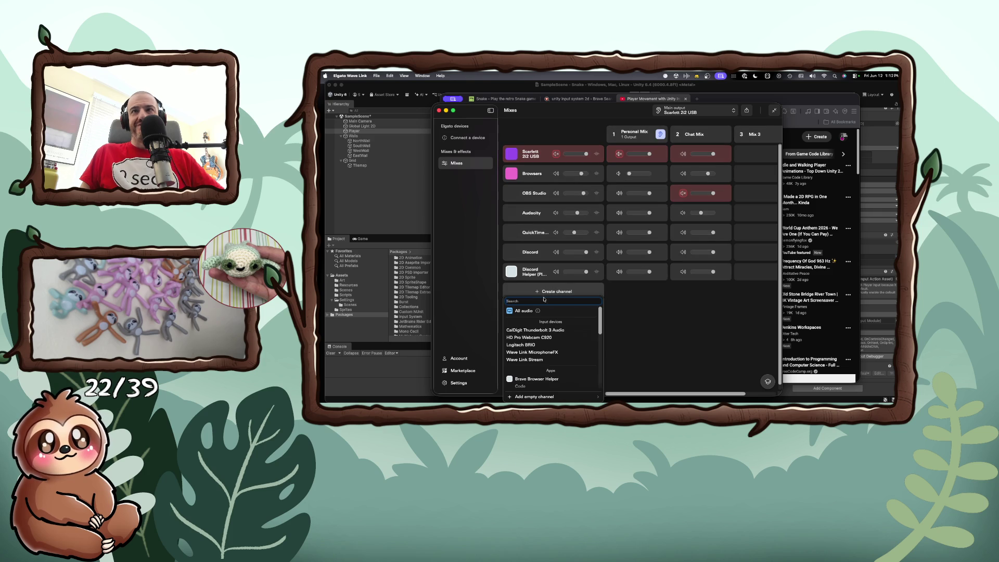
type("Discor")
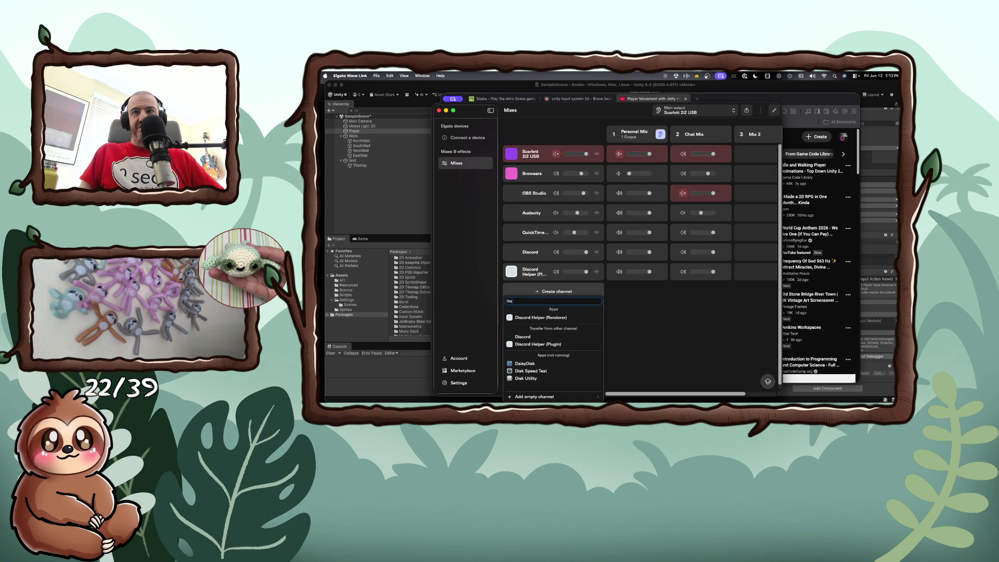
left_click(544, 318)
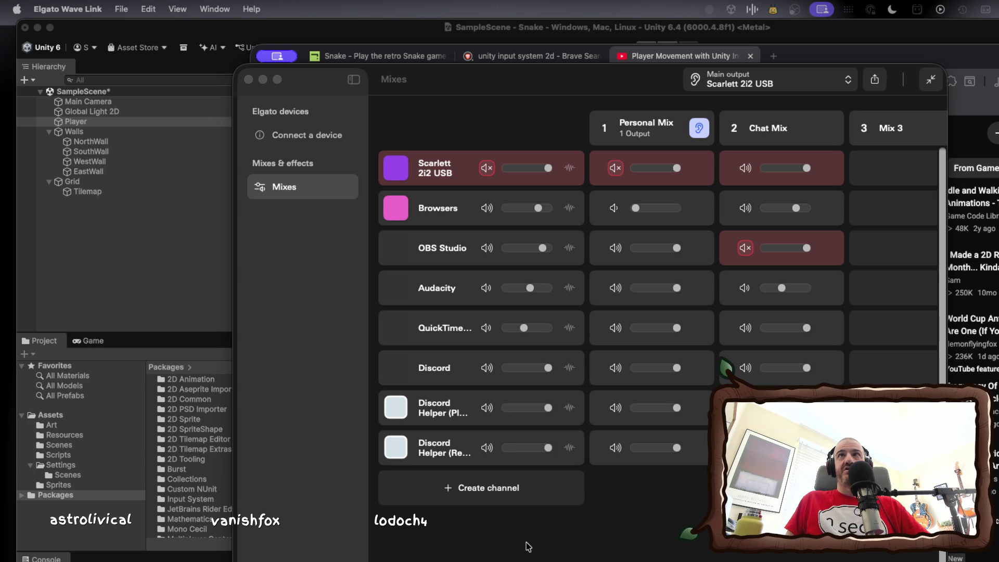
left_click(248, 80)
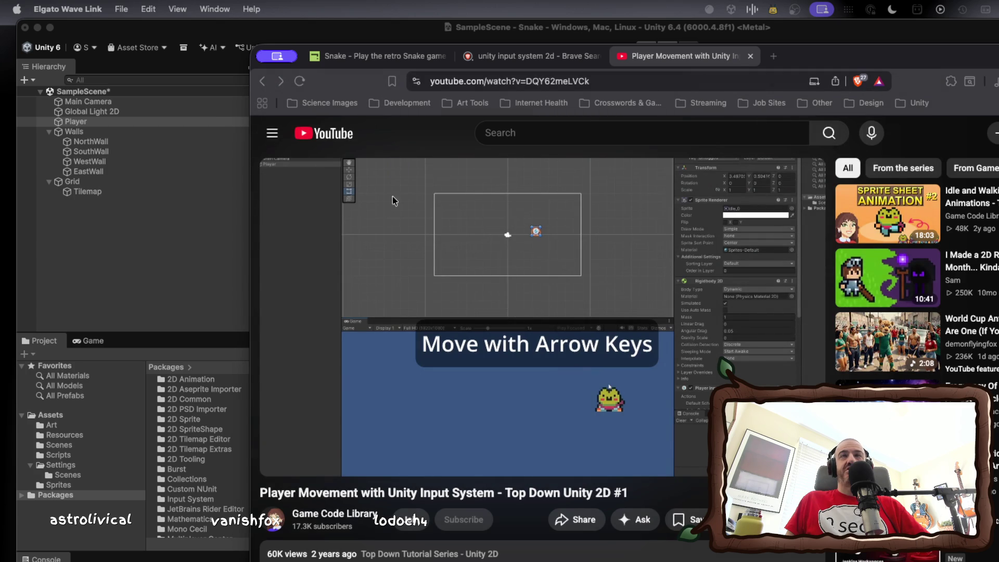
Bring the Unity editor with the Snake SampleScene in front of the tutorial video.
left_click(182, 230)
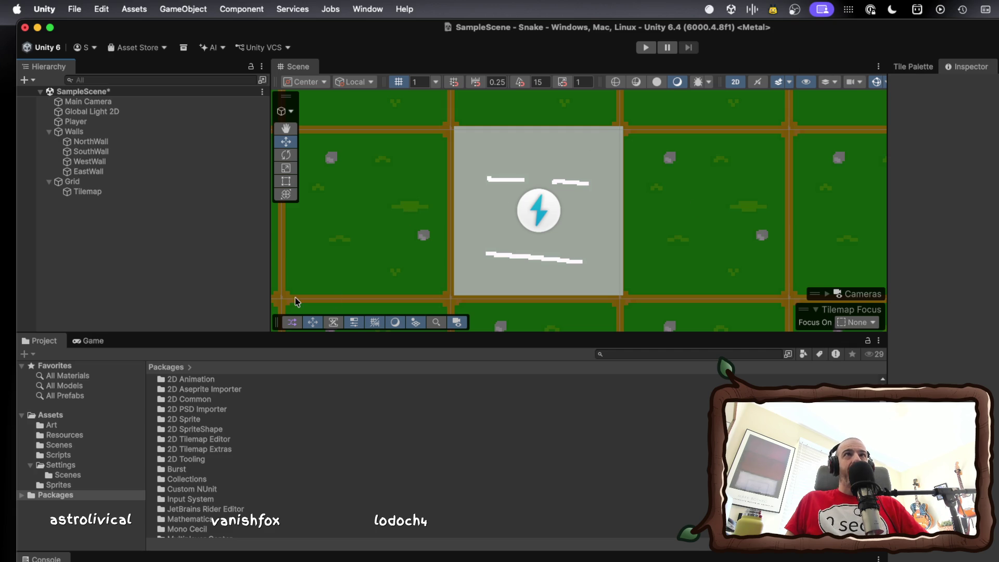
Select Player and review its Sprite Renderer, Rigidbody 2D and Box Collider 2D settings.
left_click(96, 123)
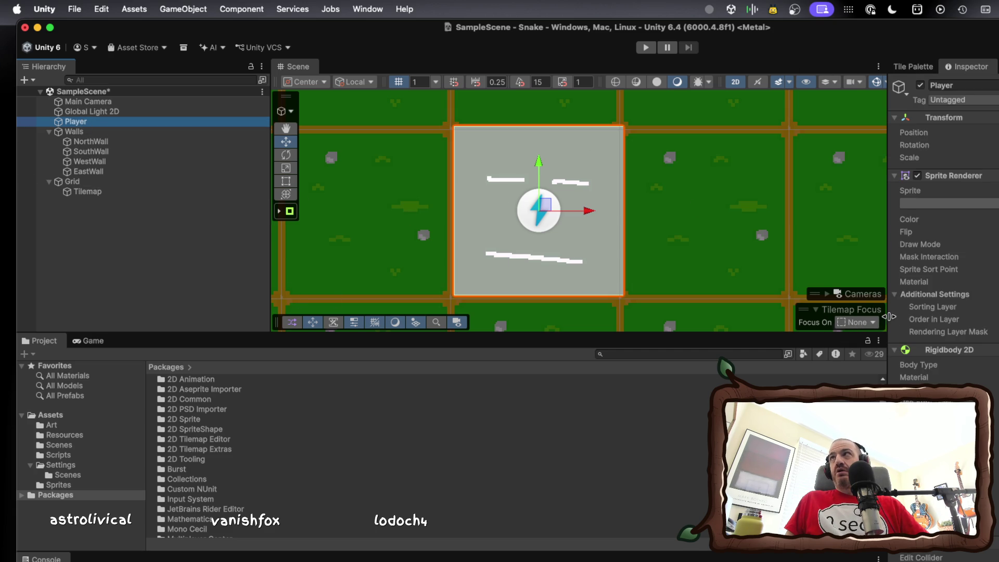
scroll(942, 235, "down", 3)
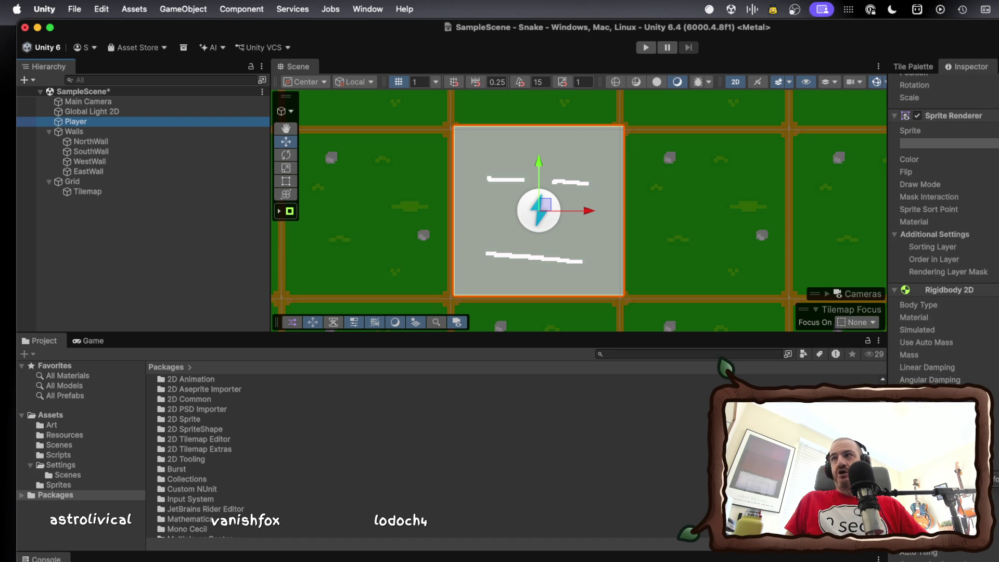
scroll(942, 234, "down", 5)
scroll(942, 234, "down", 6)
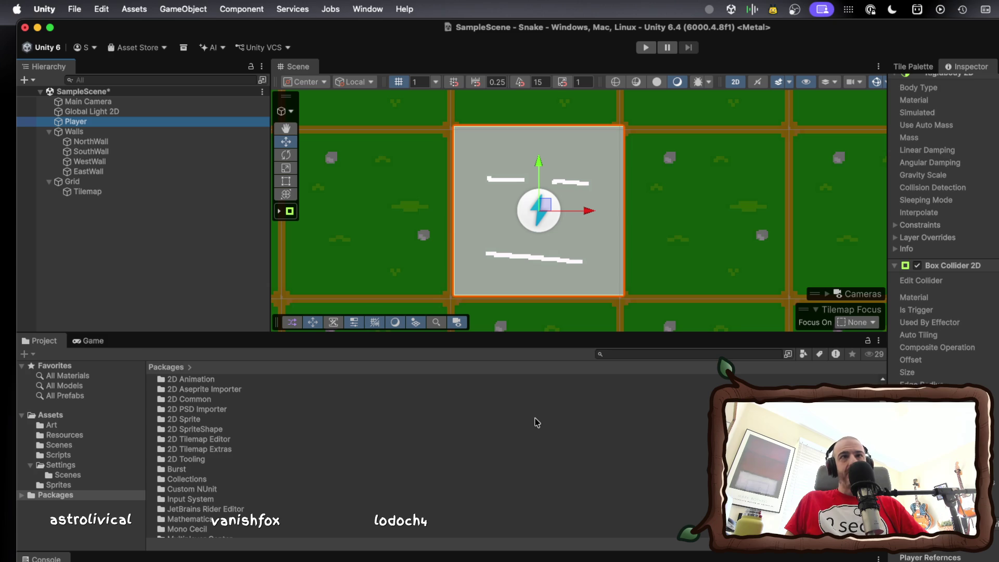
Show the Assets folder contents in the Project panel with Settings collapsed.
left_click(56, 416)
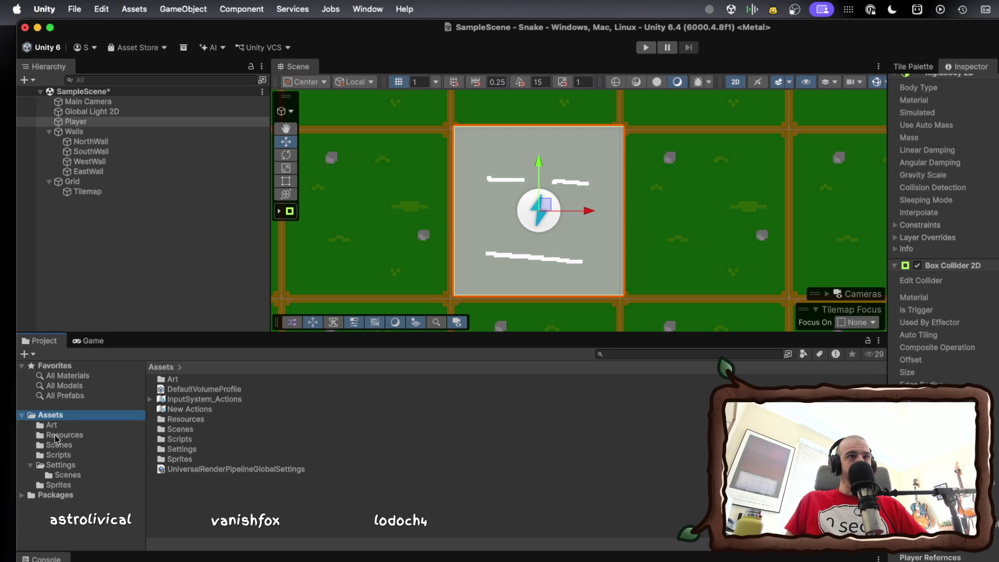
left_click(30, 467)
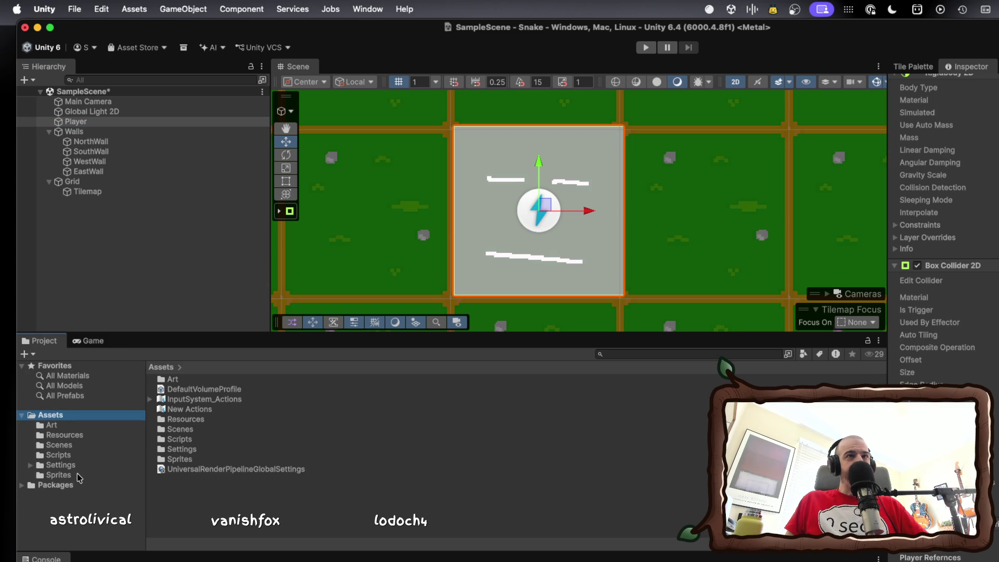
left_click(30, 467)
left_click(30, 466)
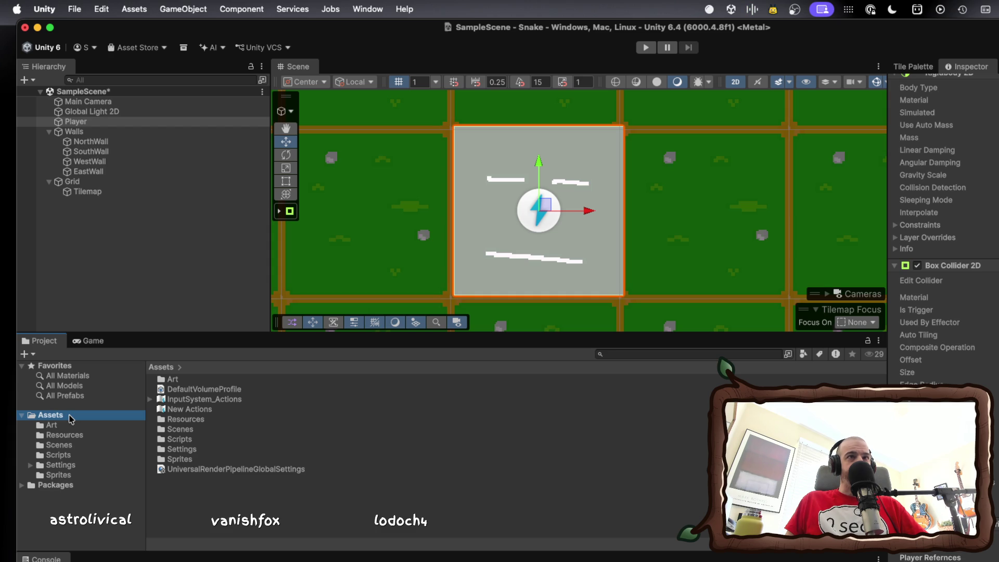
right_click(71, 419)
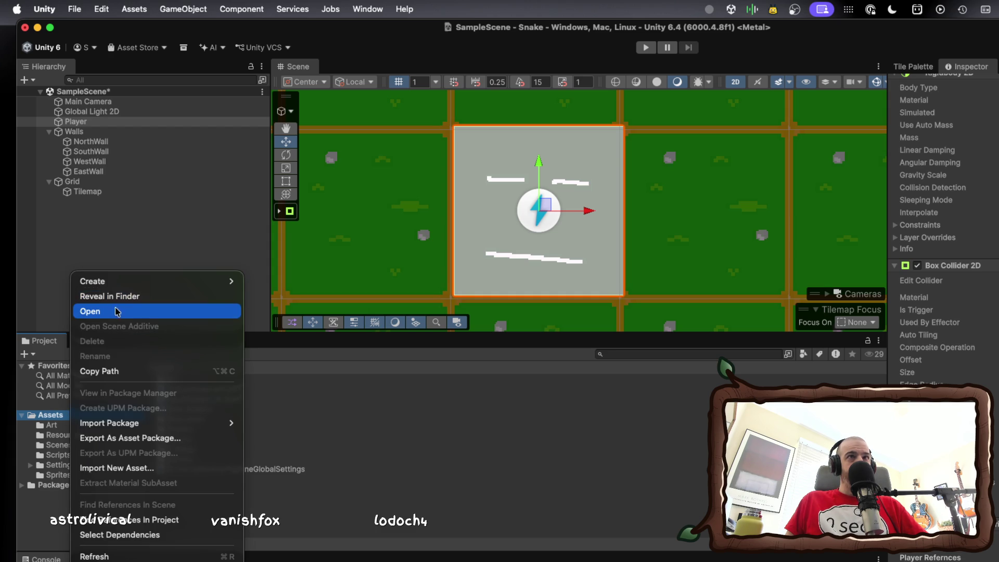
Create an Input Actions asset in Assets, keeping the name New Actions 1.
mouse_move(137, 284)
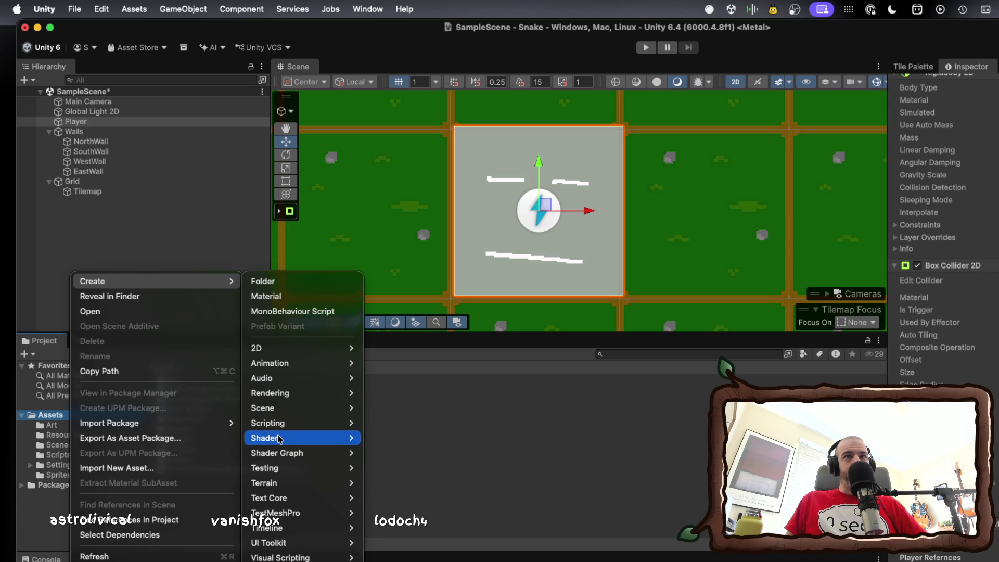
mouse_move(283, 438)
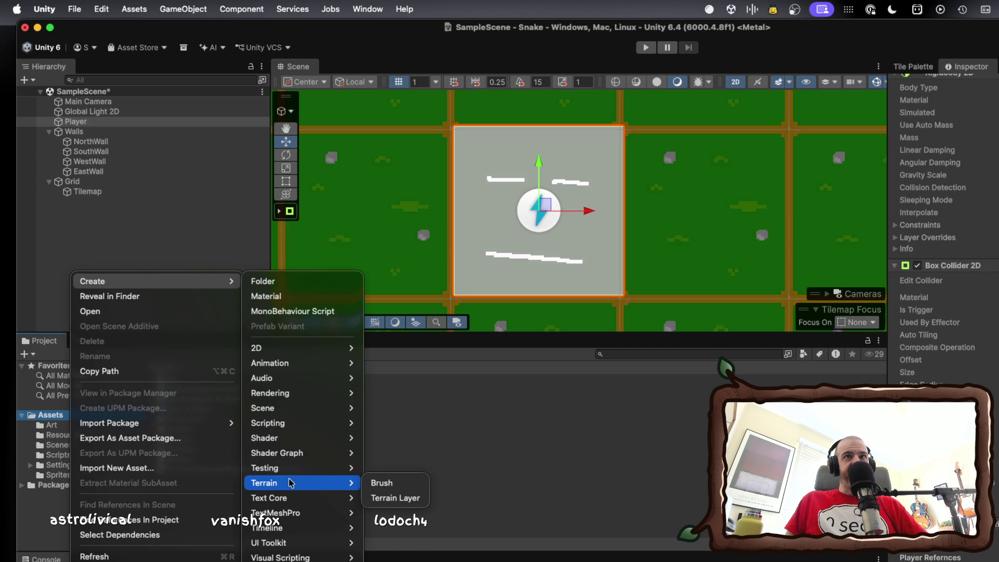
mouse_move(302, 394)
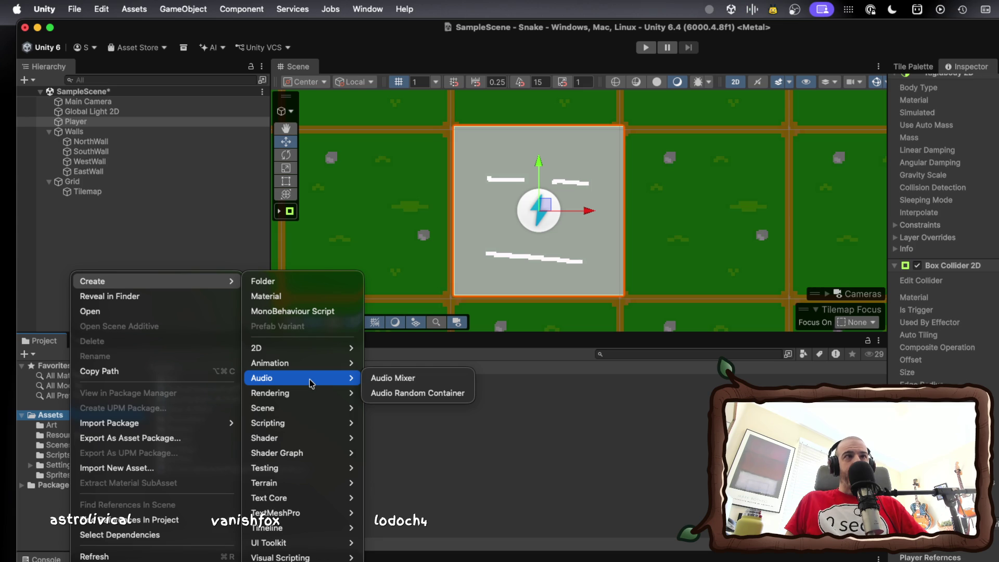
mouse_move(324, 349)
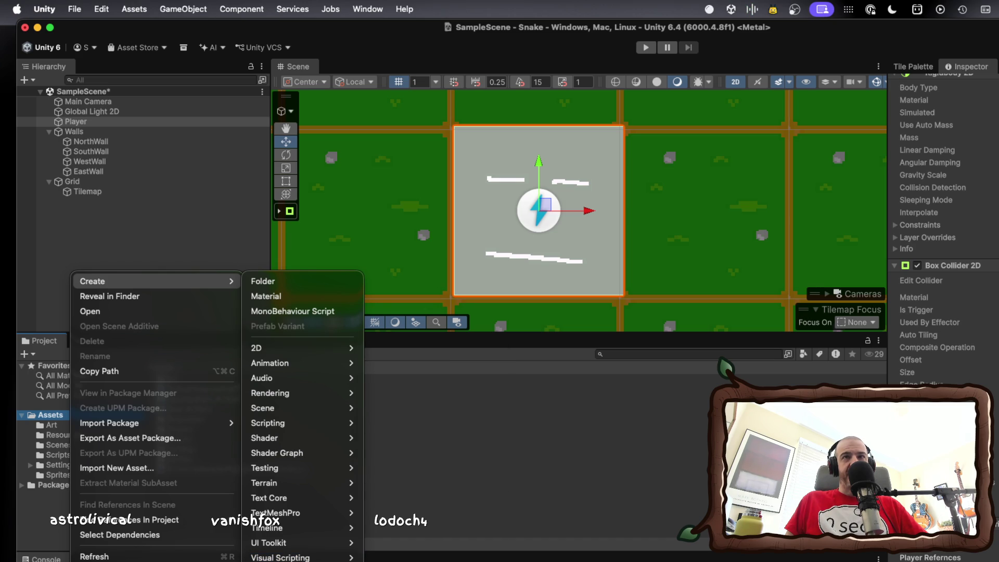
left_click(312, 559)
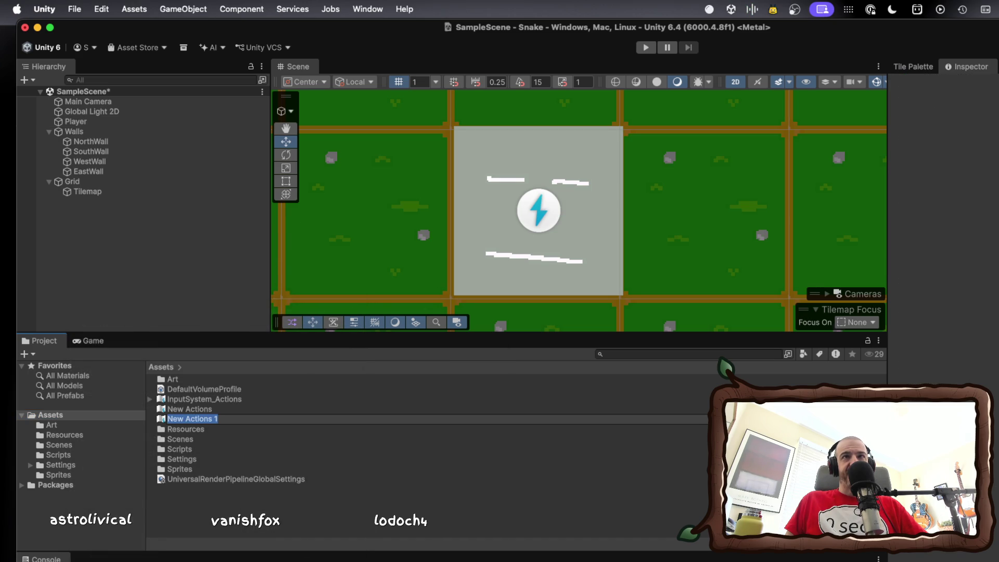
left_click(198, 410)
left_click(197, 428)
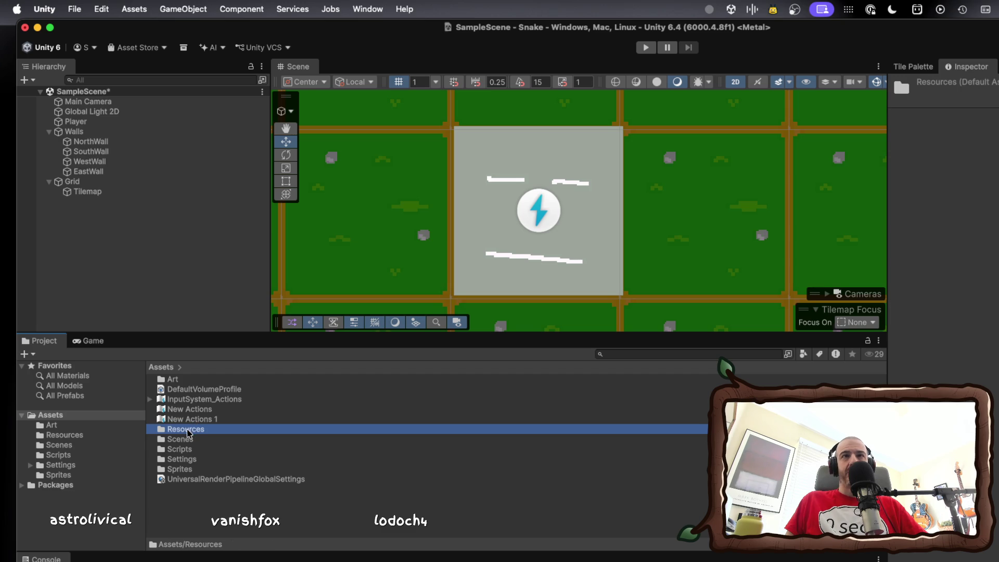
left_click(191, 419)
left_click(191, 409)
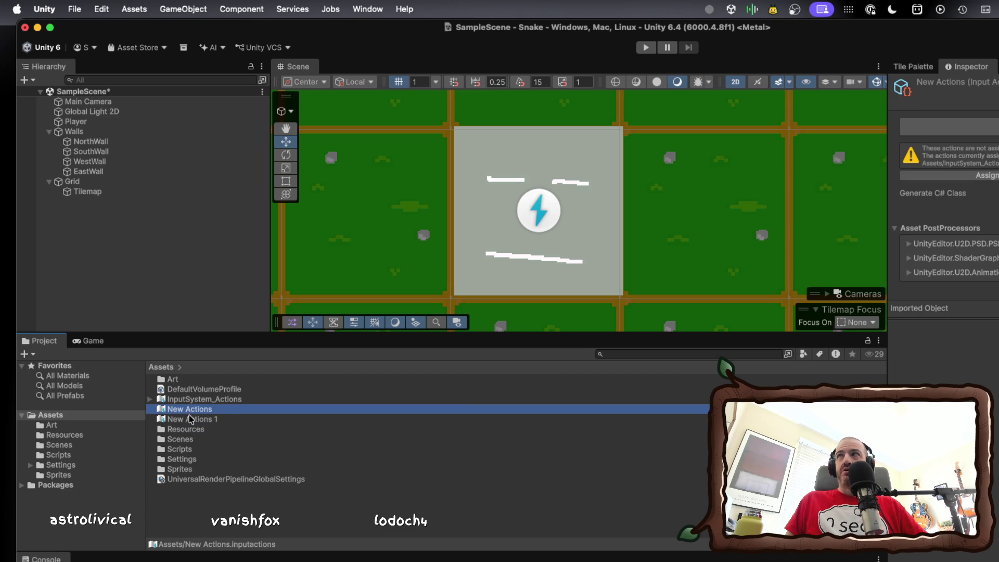
left_click(191, 420)
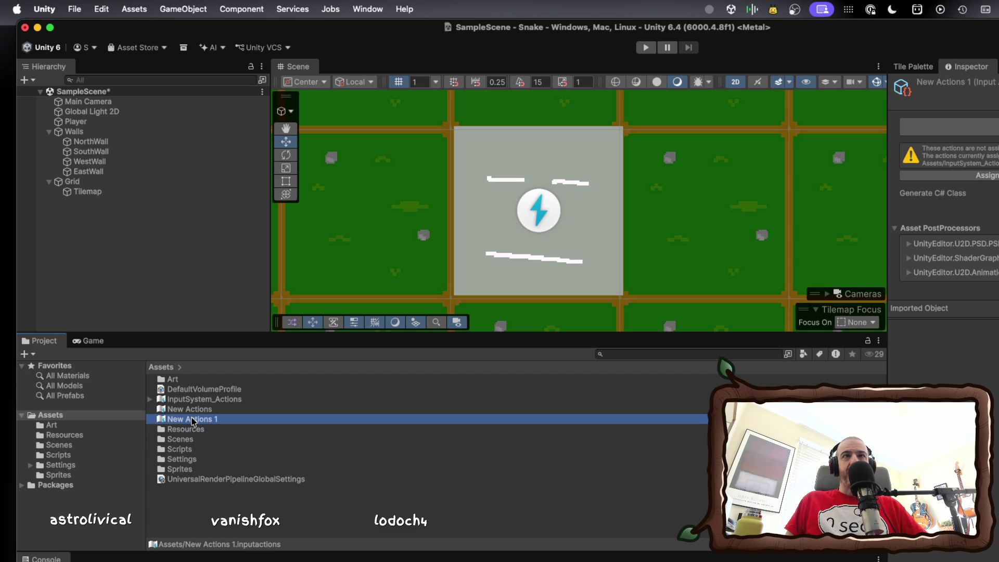
right_click(193, 420)
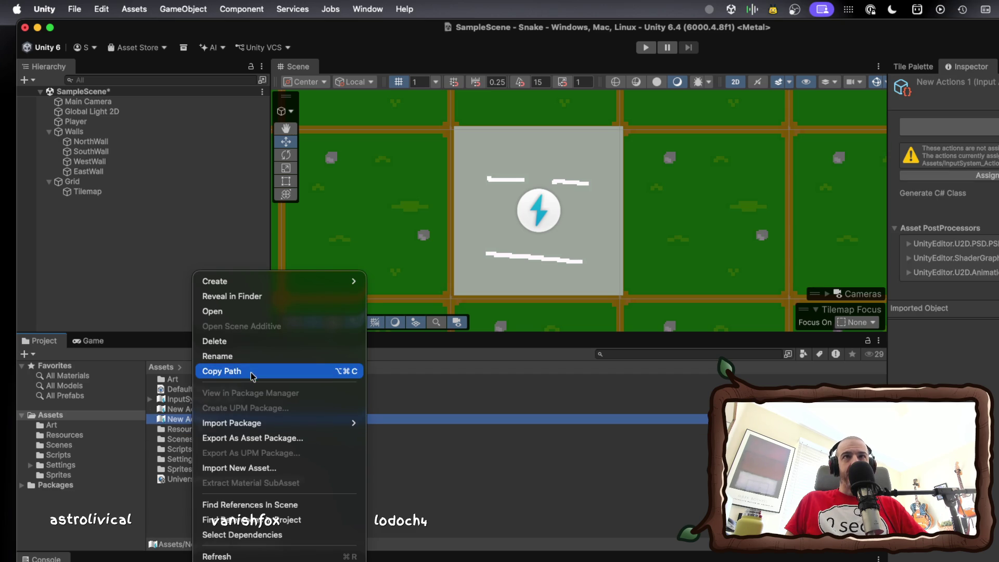
left_click(243, 349)
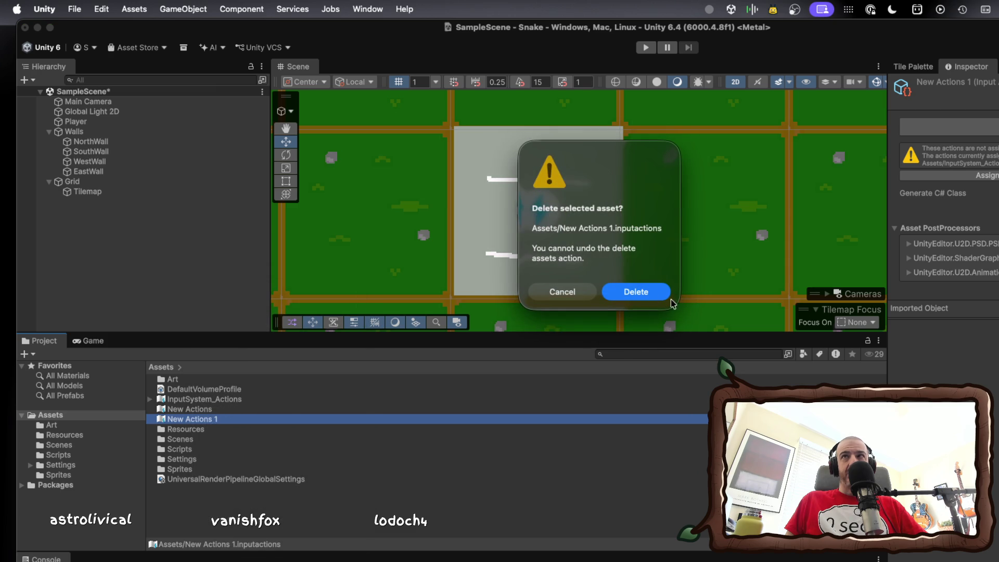
left_click(629, 293)
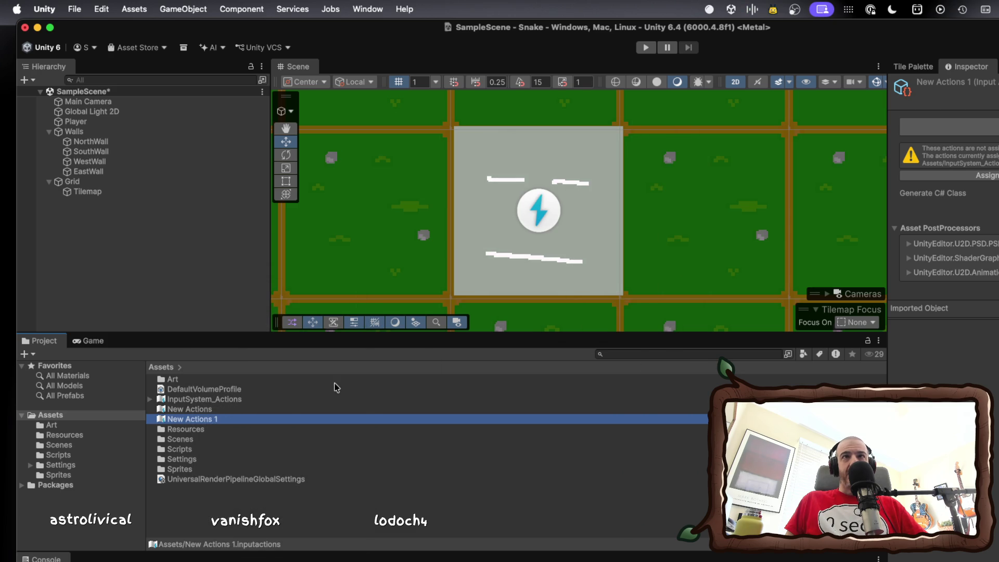
double_click(205, 419)
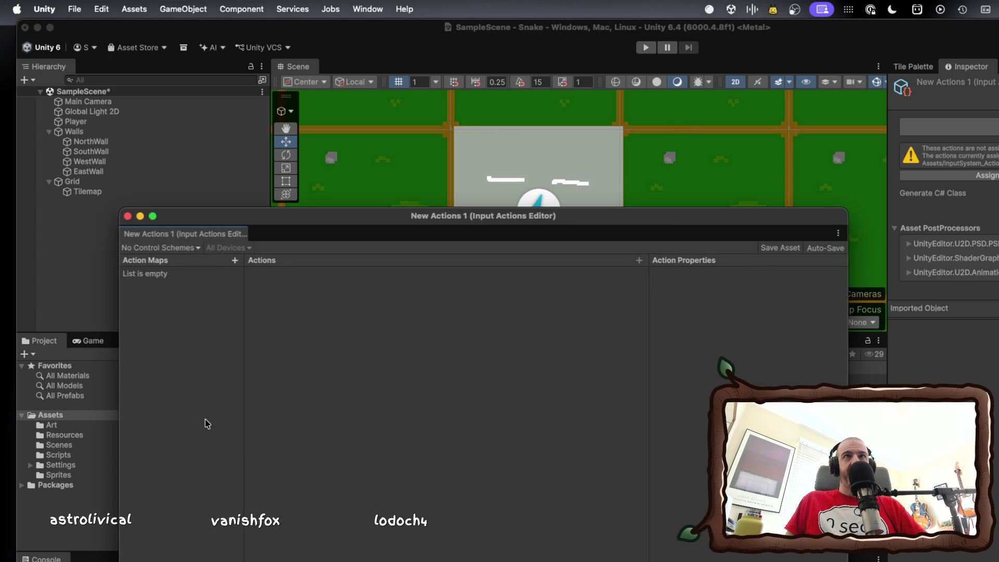
left_click(127, 216)
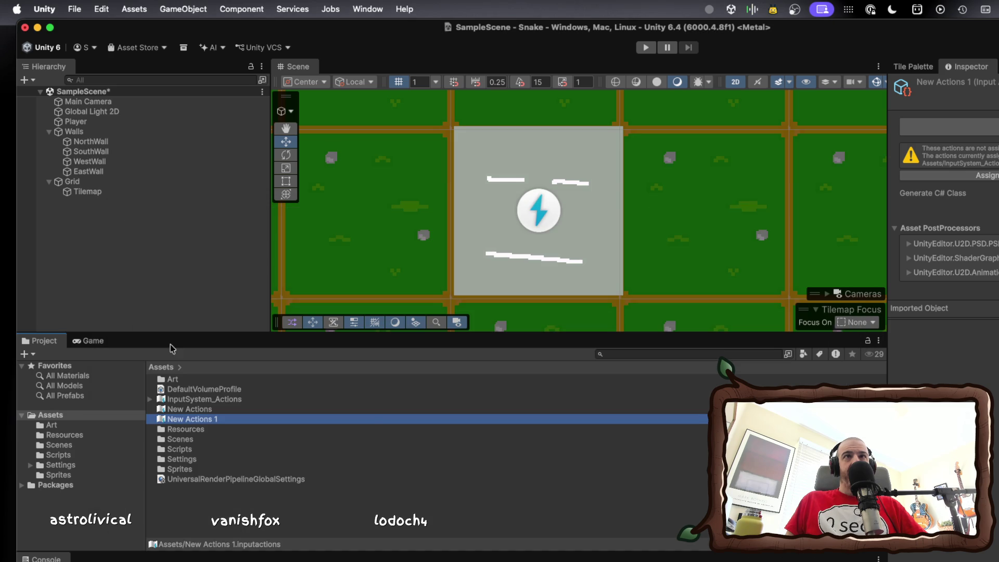
right_click(199, 418)
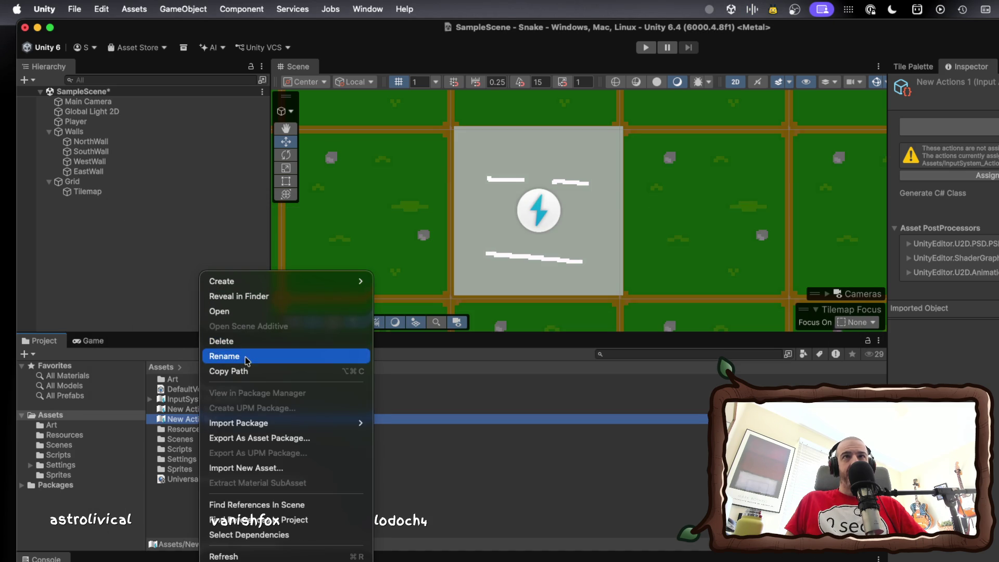
Rename the New Actions 1 asset to PlayerActions.
key("Return")
type("Pla")
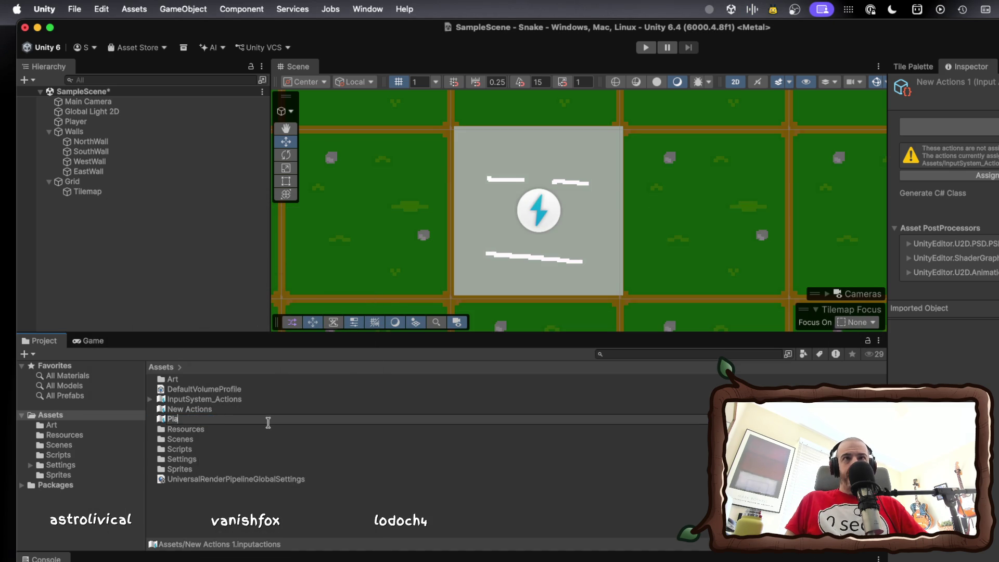
type("yerA")
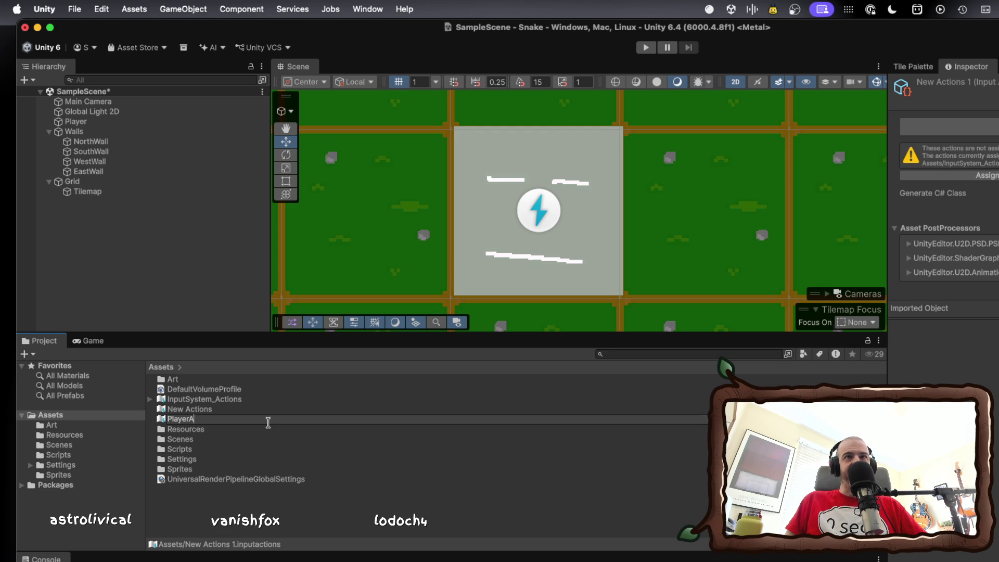
type("c")
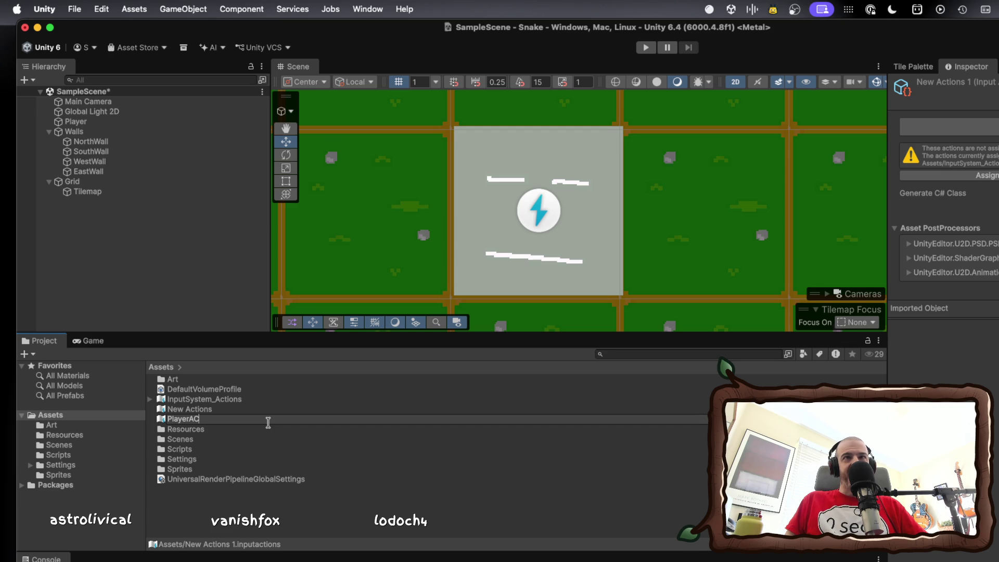
type("t")
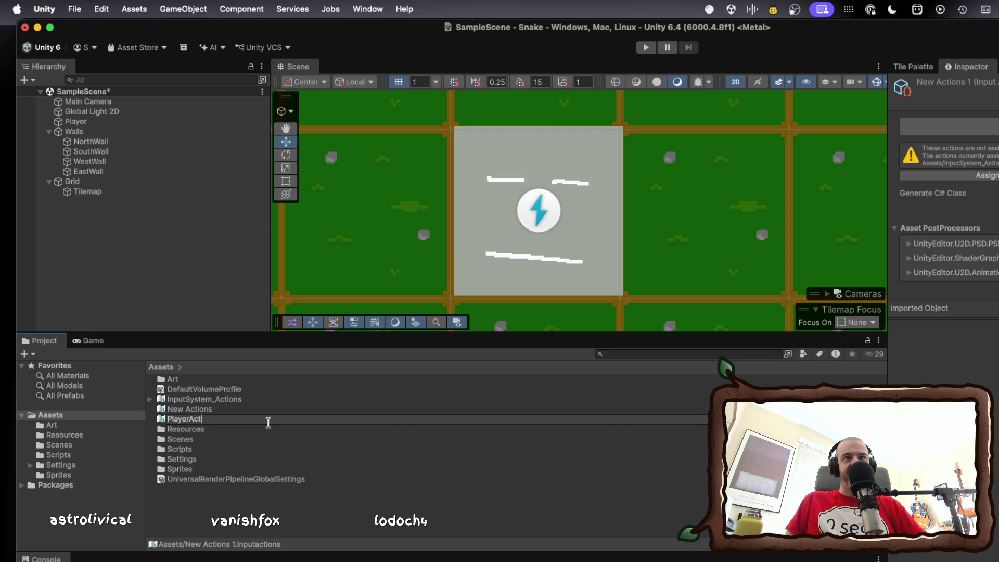
type("ions")
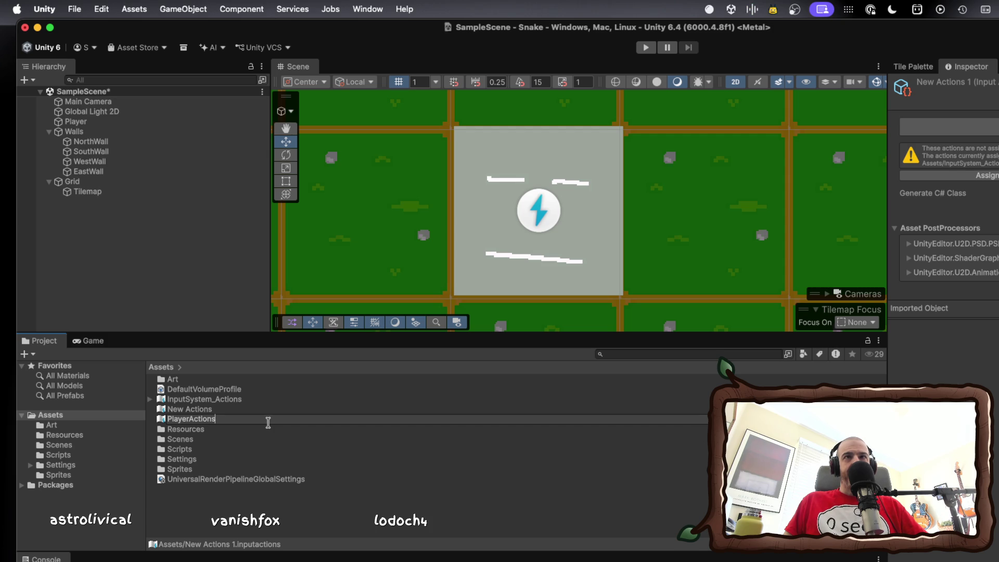
key("Return")
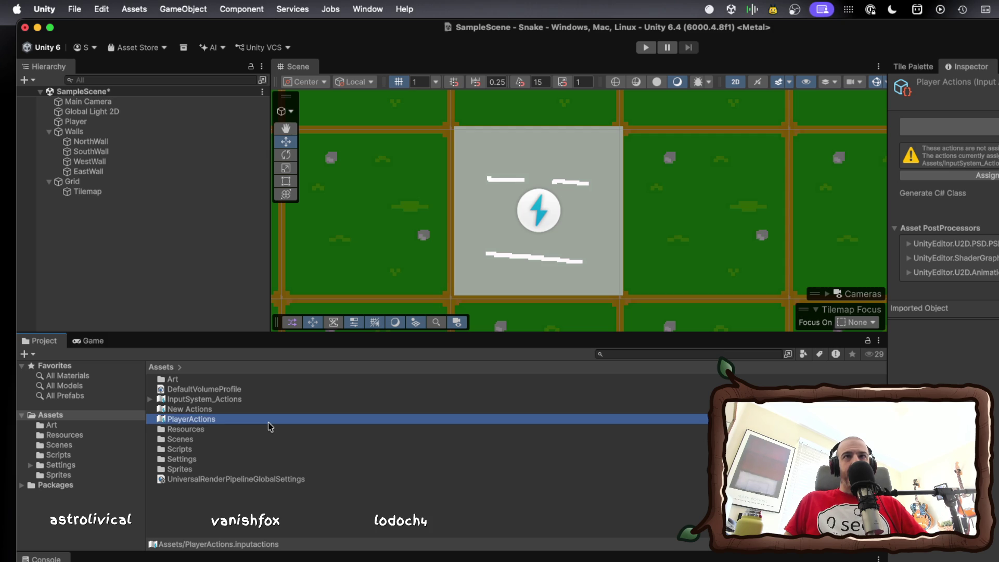
right_click(224, 419)
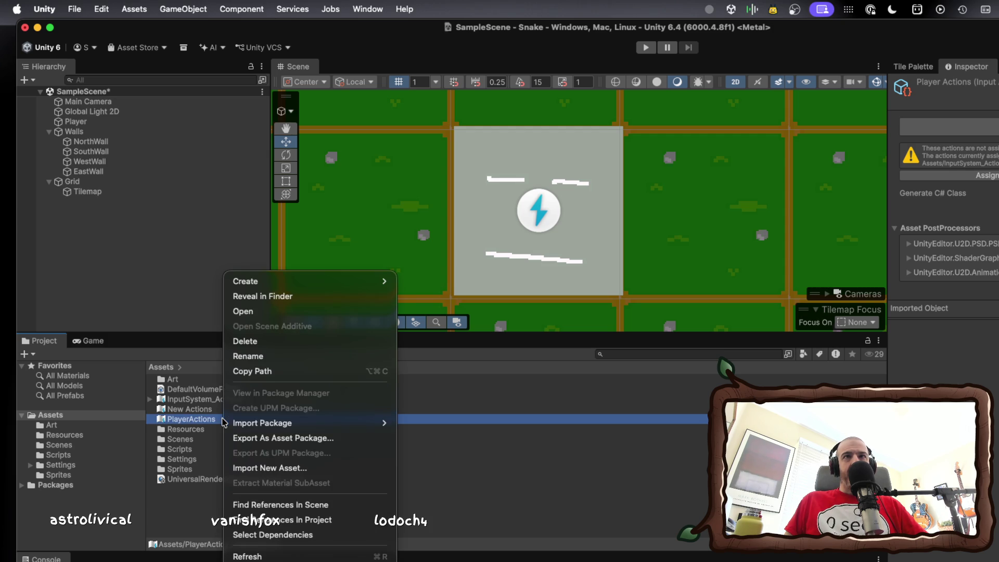
Delete the unused New Actions asset, then select PlayerActions with a wider Inspector.
left_click(207, 419)
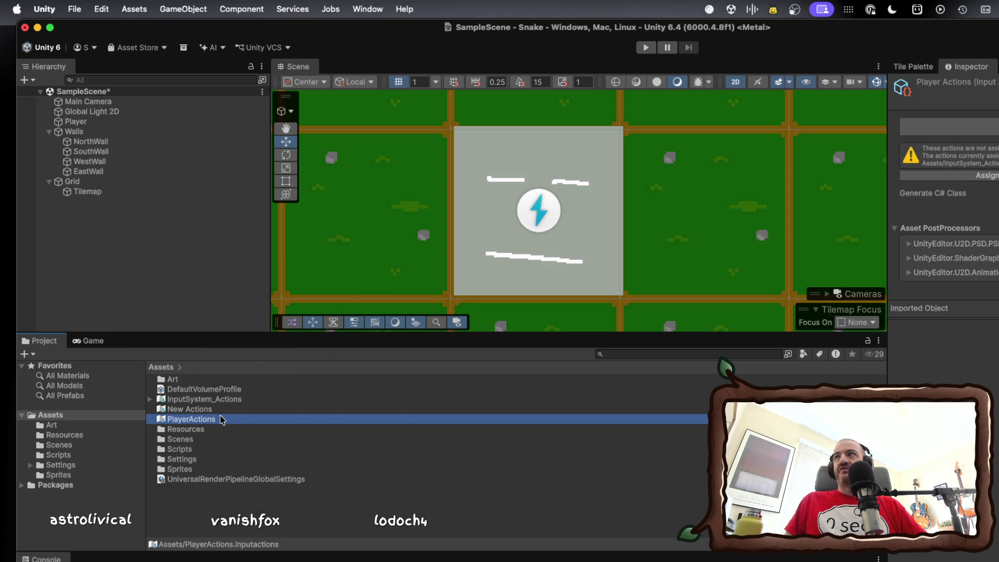
left_click(213, 410)
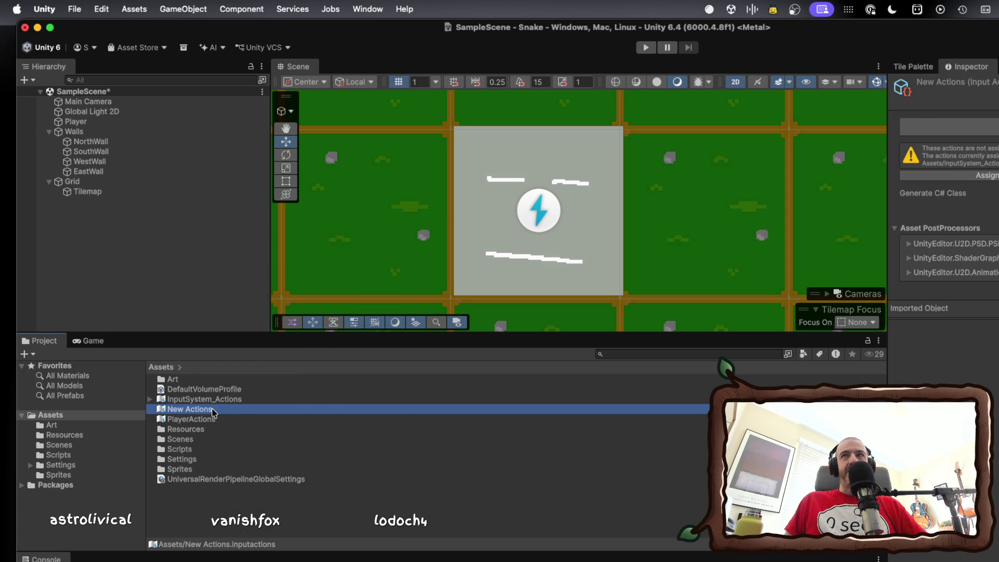
right_click(213, 413)
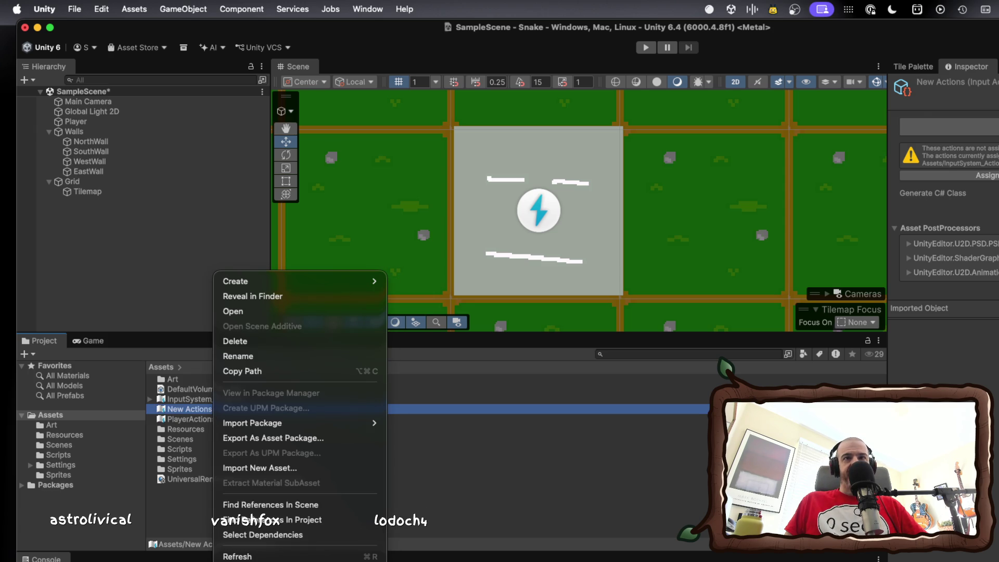
left_click(259, 345)
left_click(638, 291)
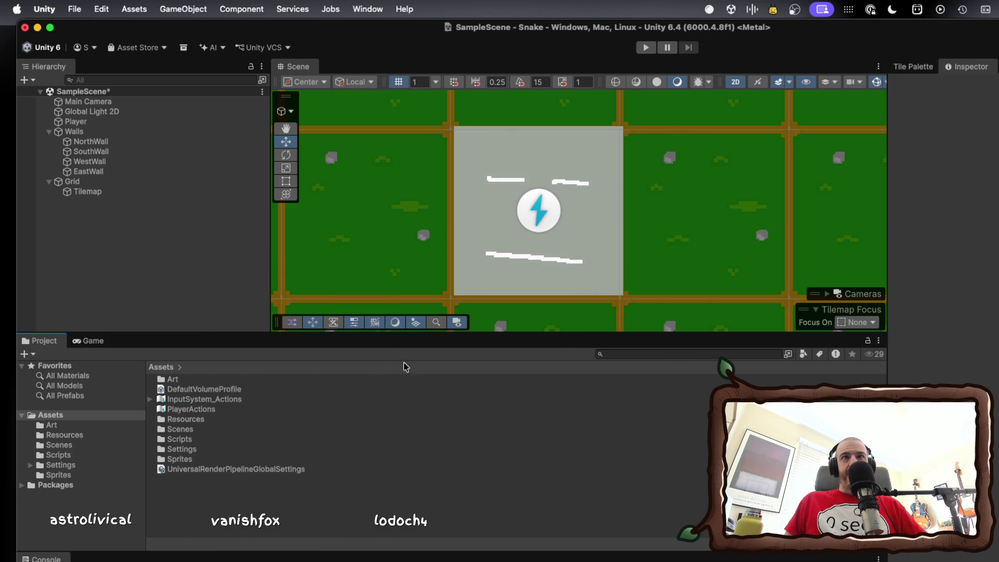
left_click(215, 412)
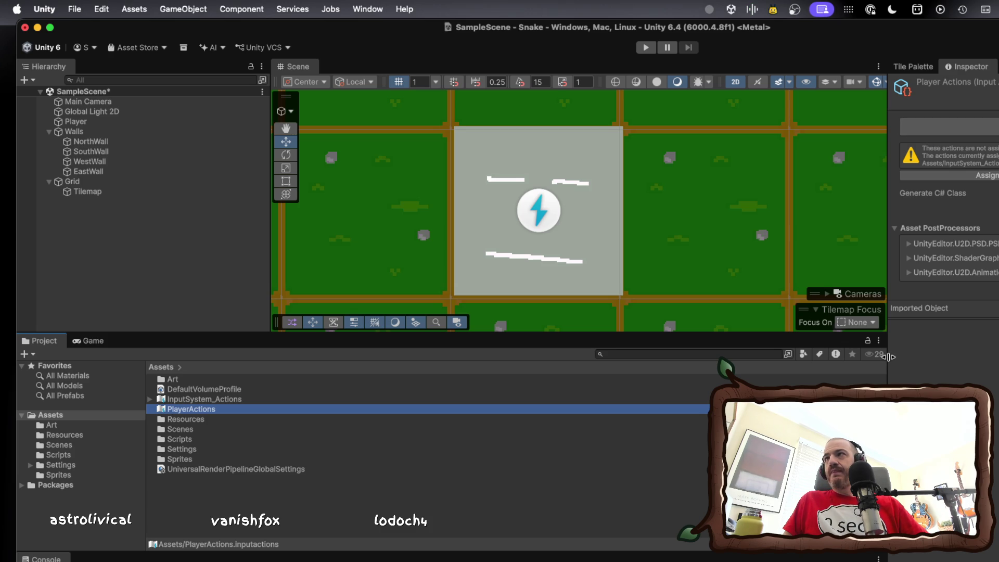
left_click_drag(890, 356, 811, 347)
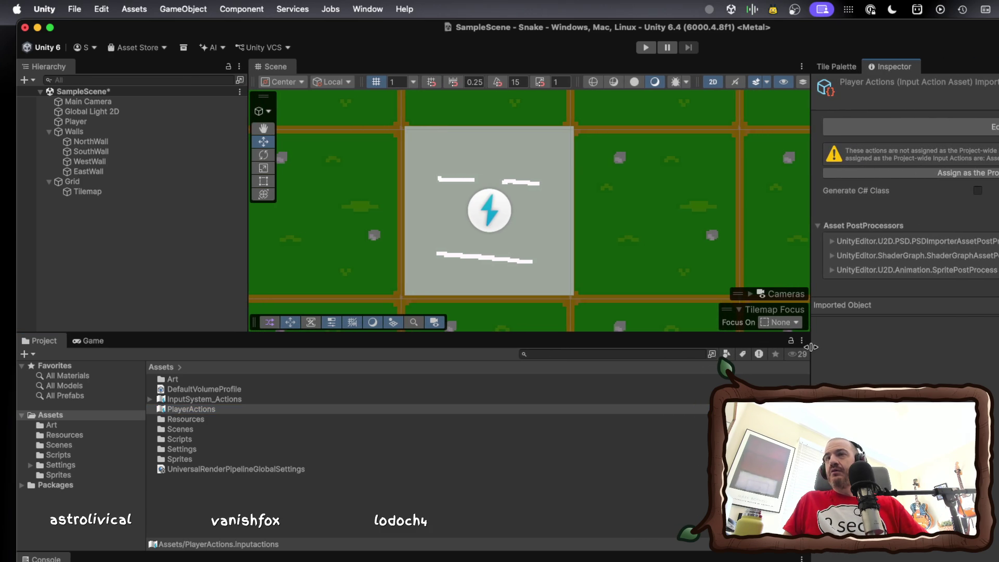
Edit PlayerActions in the input actions editor and add an action map named Move.
double_click(261, 409)
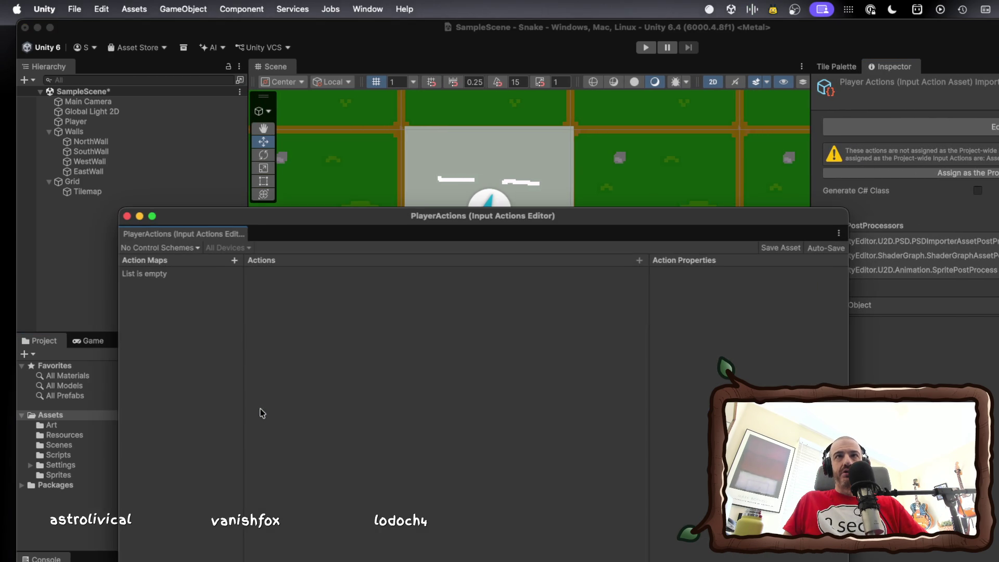
left_click_drag(281, 224, 412, 238)
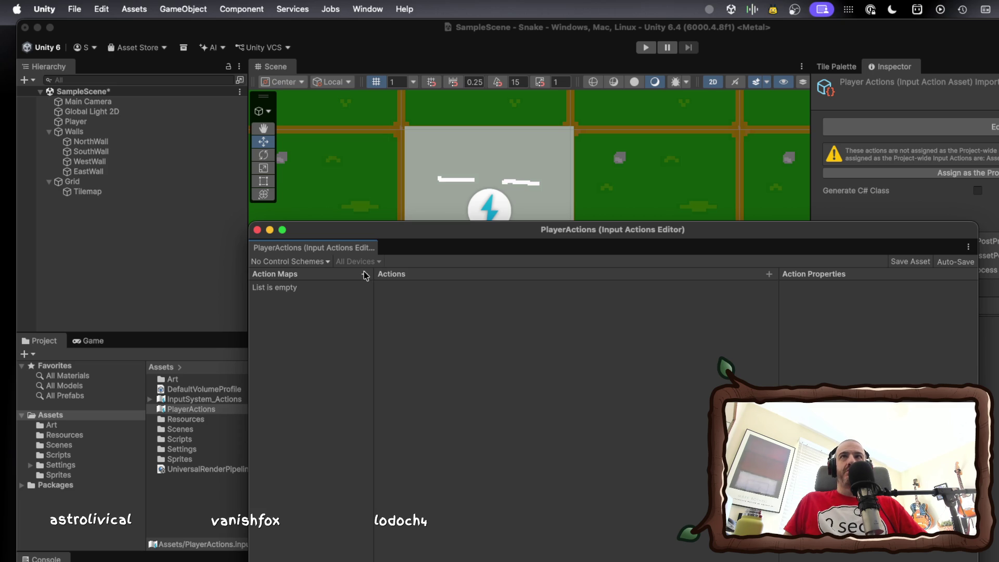
left_click(365, 275)
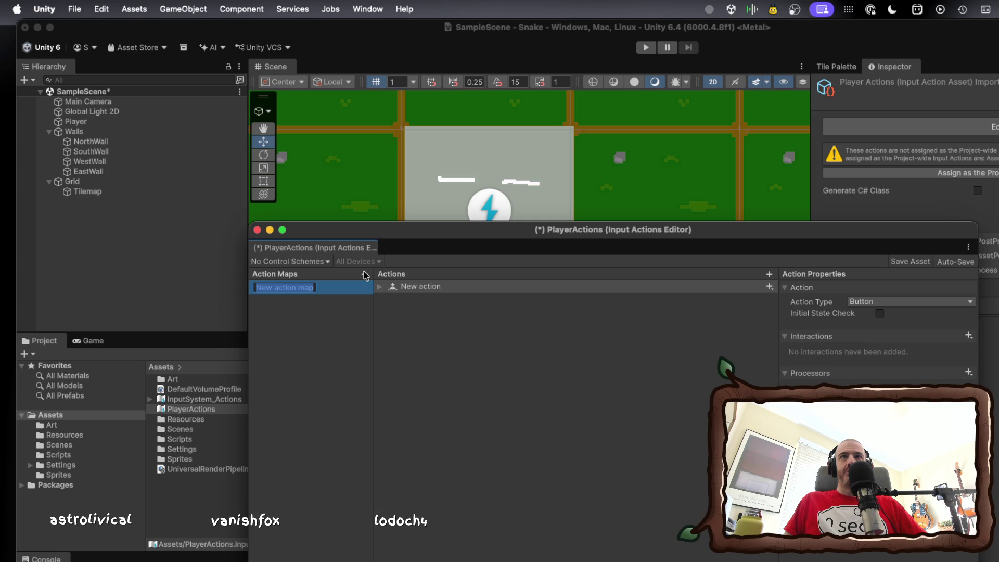
key("super+z")
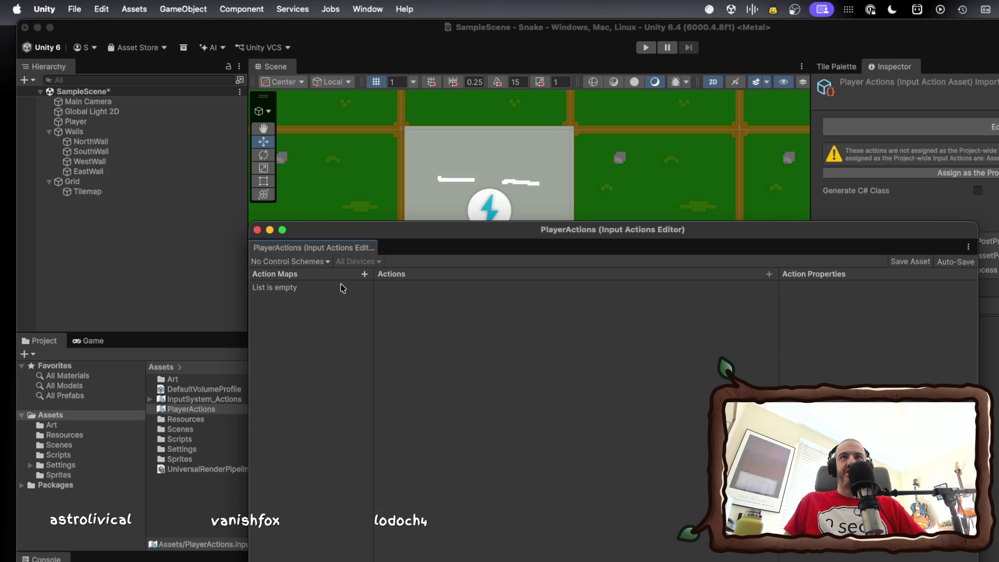
left_click(365, 274)
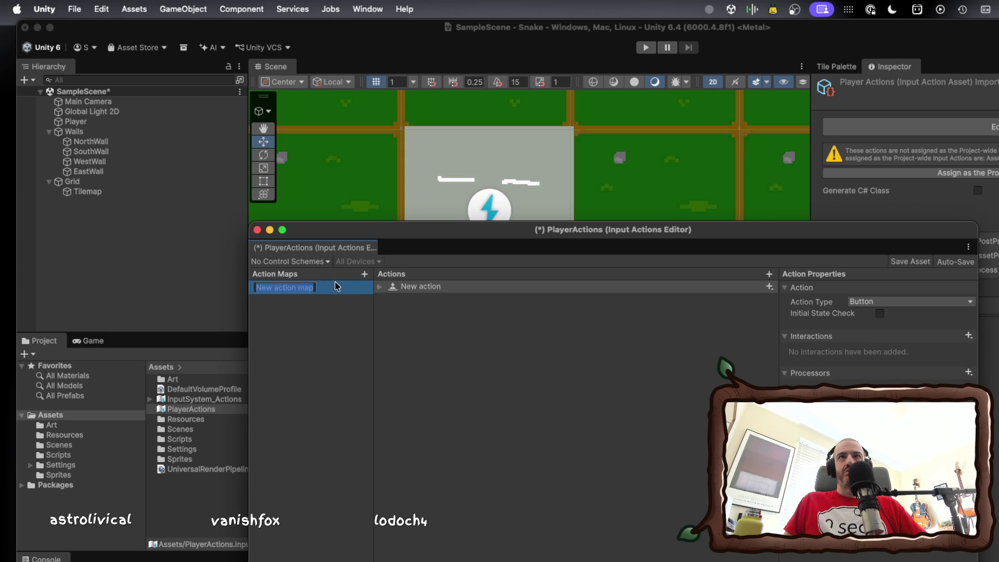
type("Move")
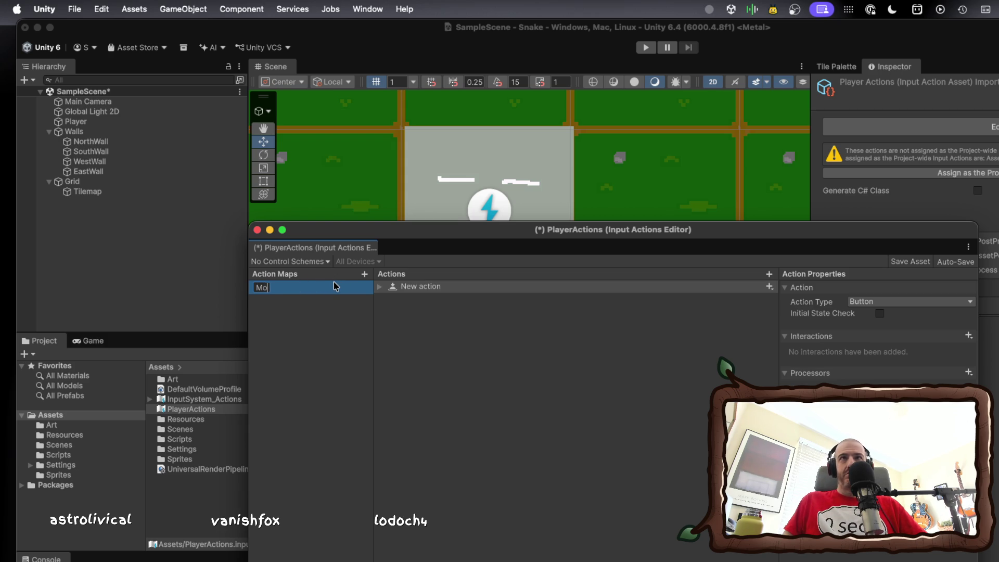
key("Return")
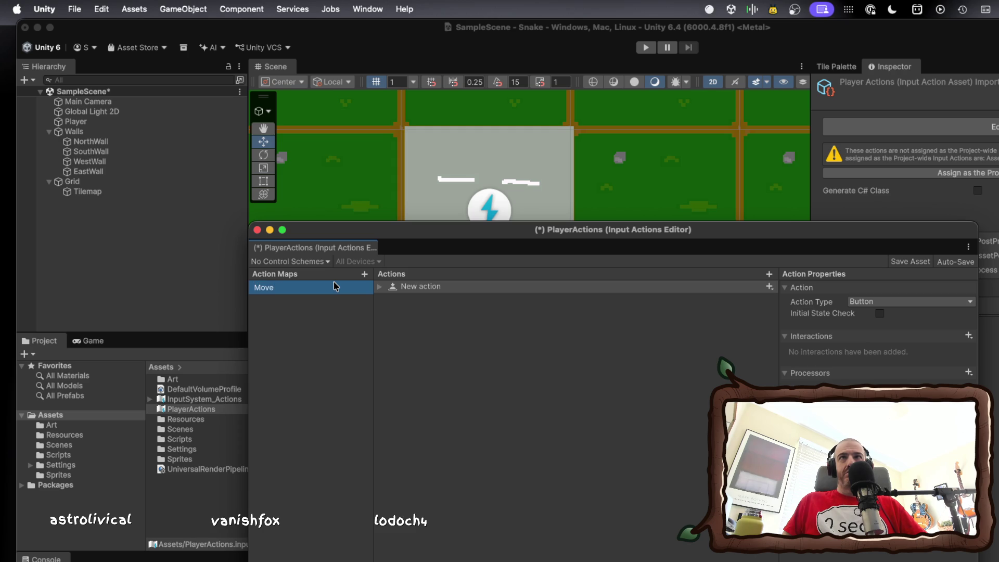
left_click(383, 288)
left_click(384, 289)
left_click(383, 289)
left_click(330, 288)
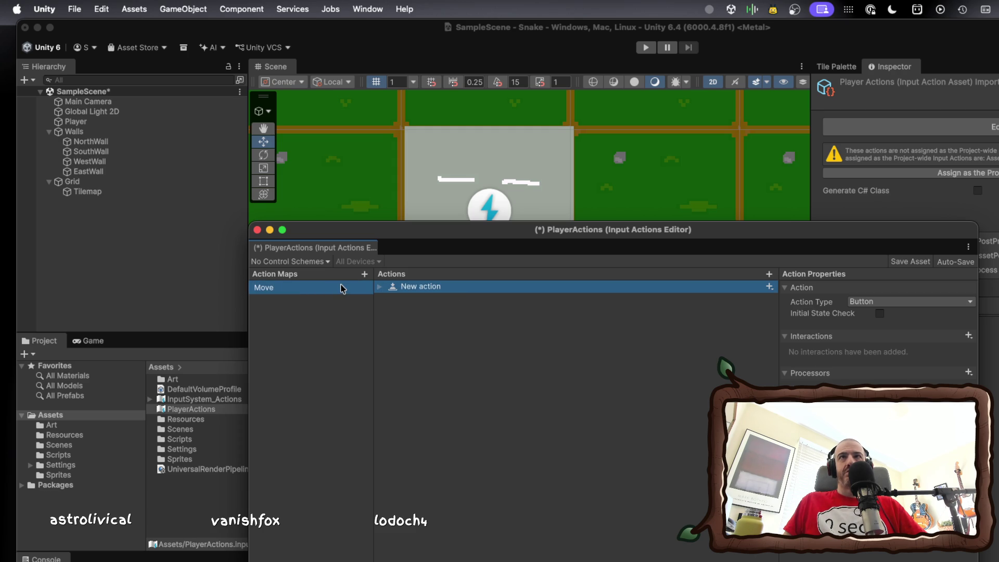
Keep the Move map's New action as a Button-type action and check its bindings.
right_click(342, 288)
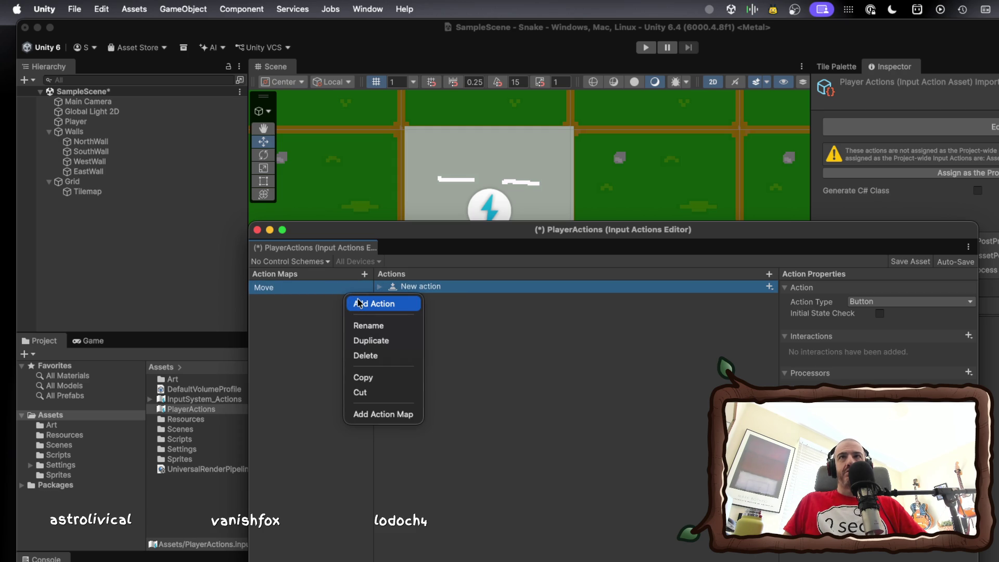
left_click(328, 302)
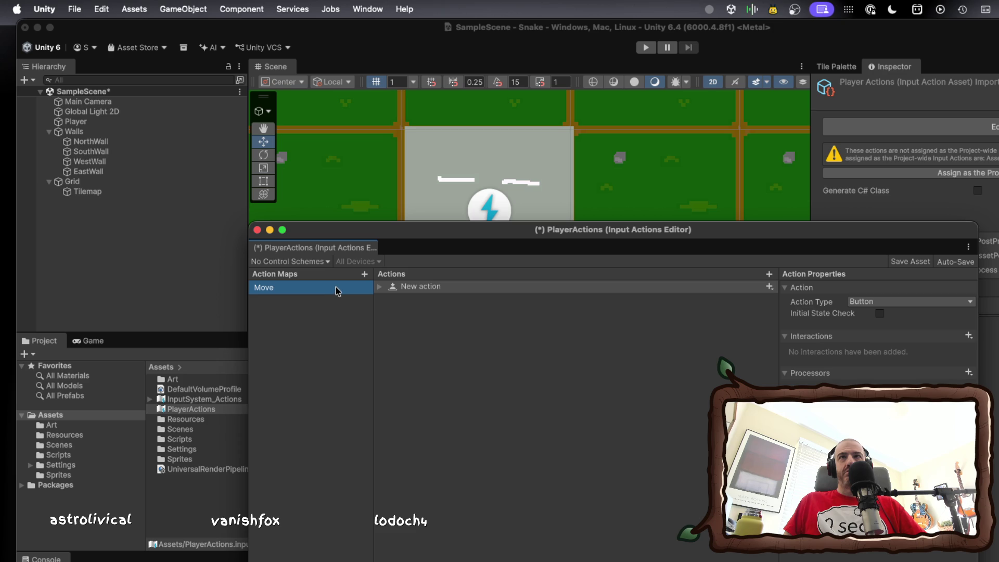
left_click(383, 288)
left_click(380, 286)
left_click(380, 286)
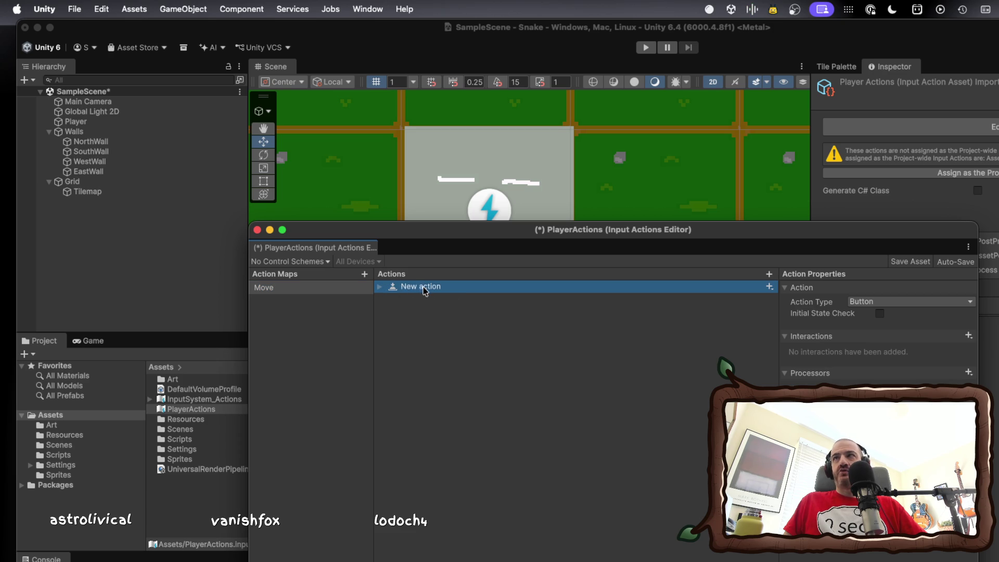
left_click(866, 304)
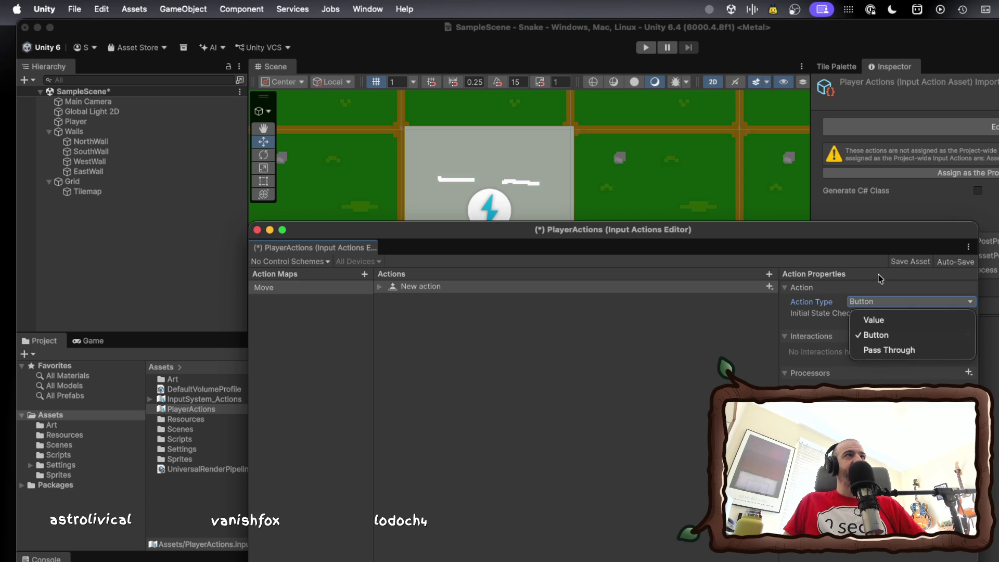
left_click(879, 279)
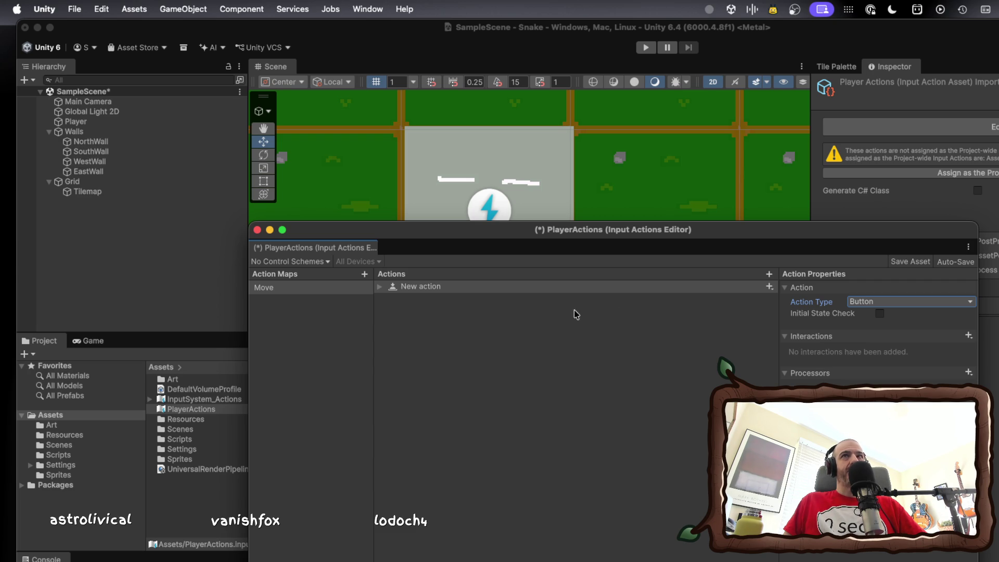
left_click(564, 288)
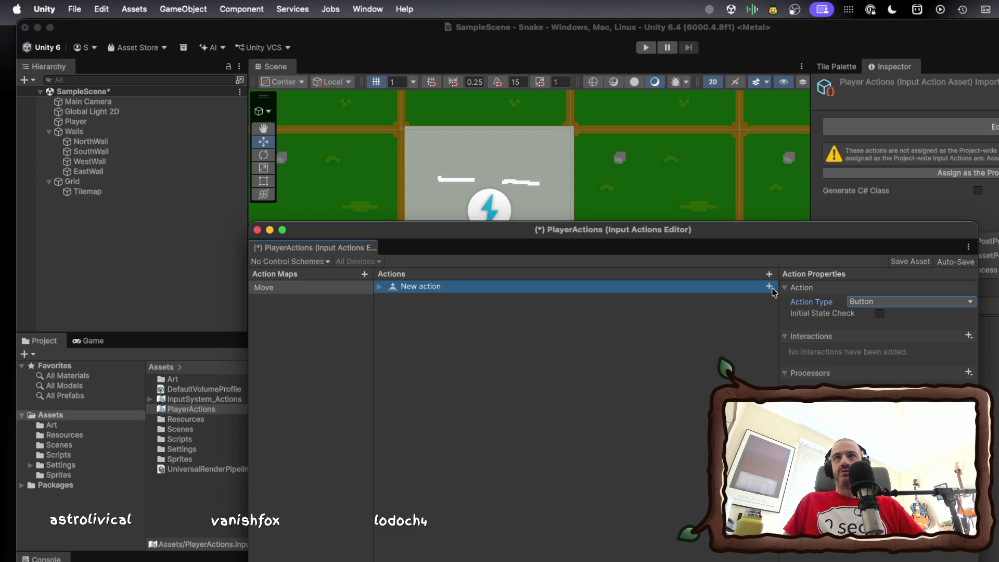
left_click(771, 288)
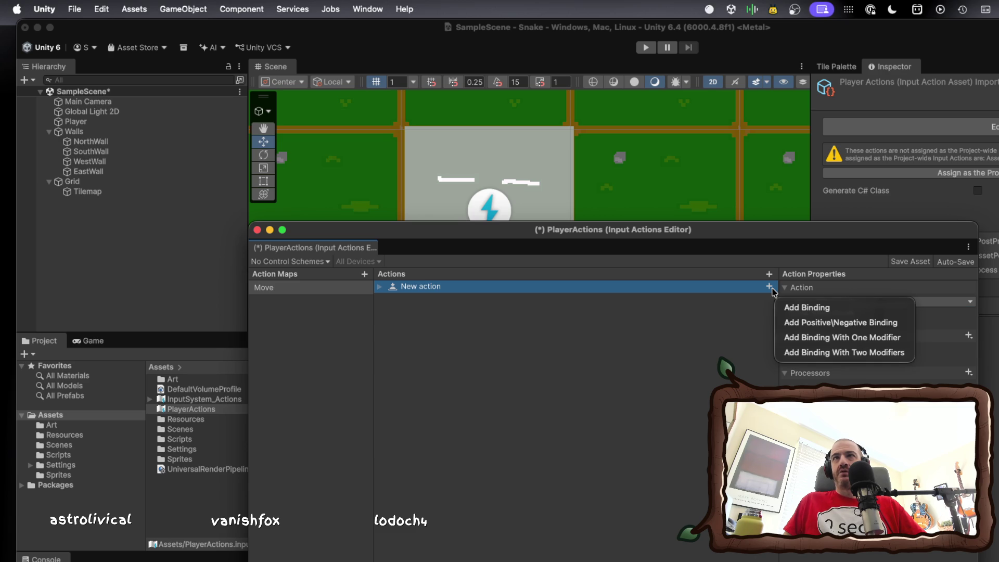
Add actions named MoveLeft and MoveRight, giving one an empty binding.
left_click(445, 290)
double_click(424, 286)
type("Left")
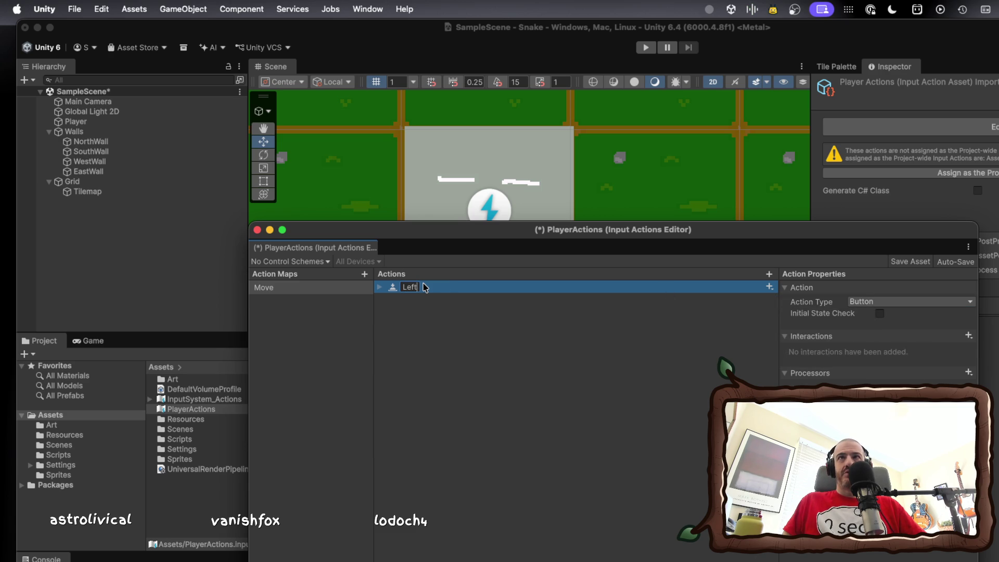
key("BackSpace")
key("BackSpace")
key("BackSpace")
type("M")
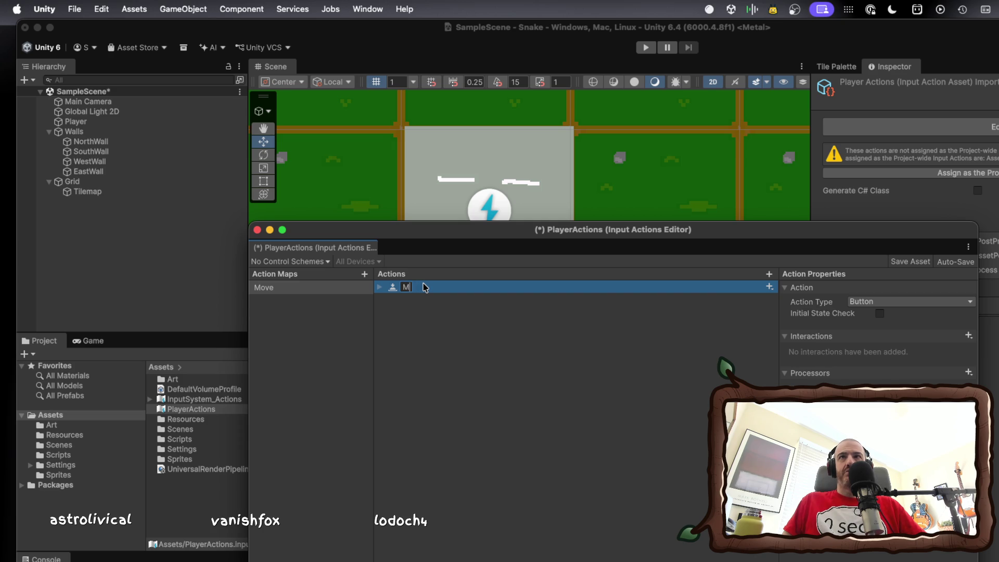
type("oveLeft")
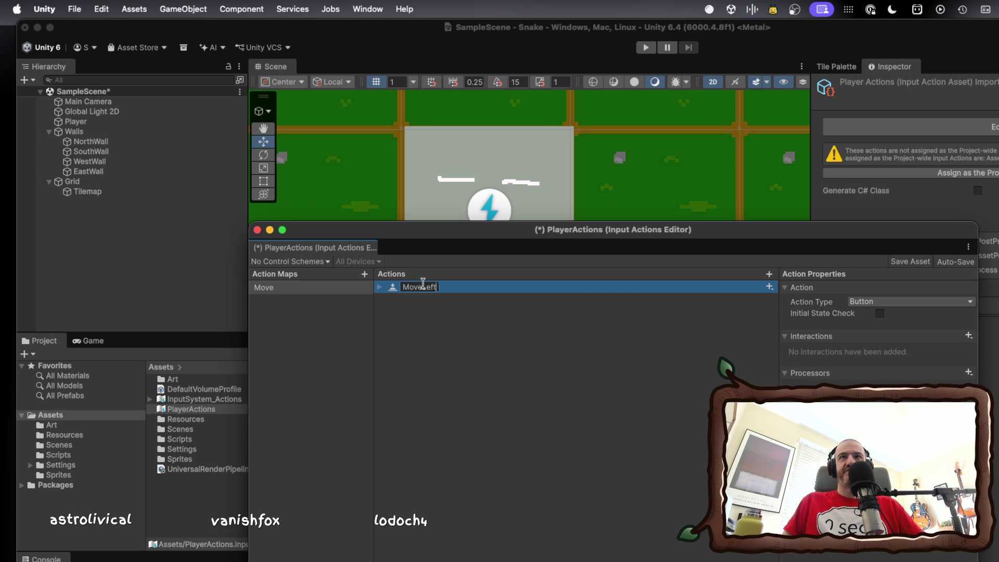
key("Return")
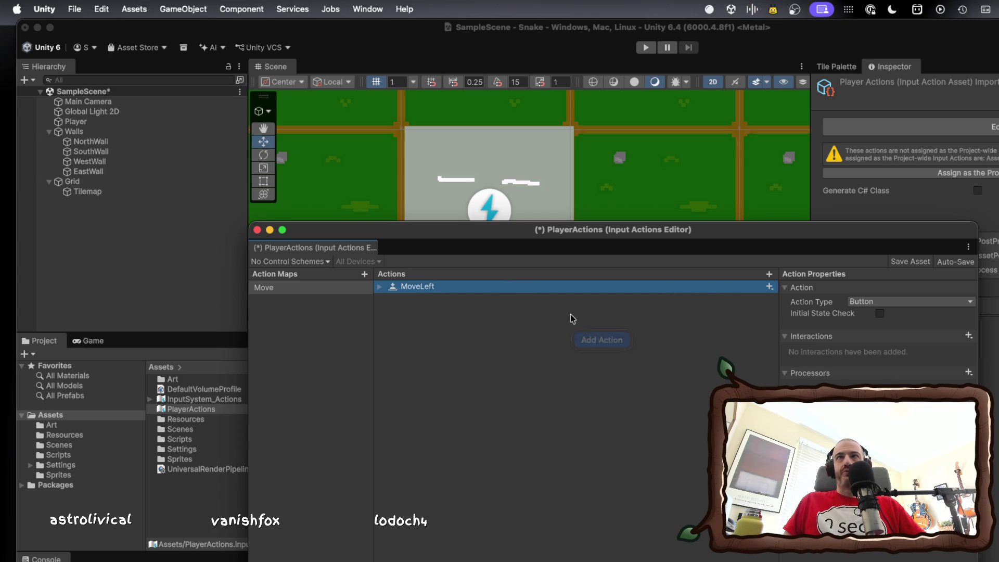
key("Return")
type("MoveRight")
key("Return")
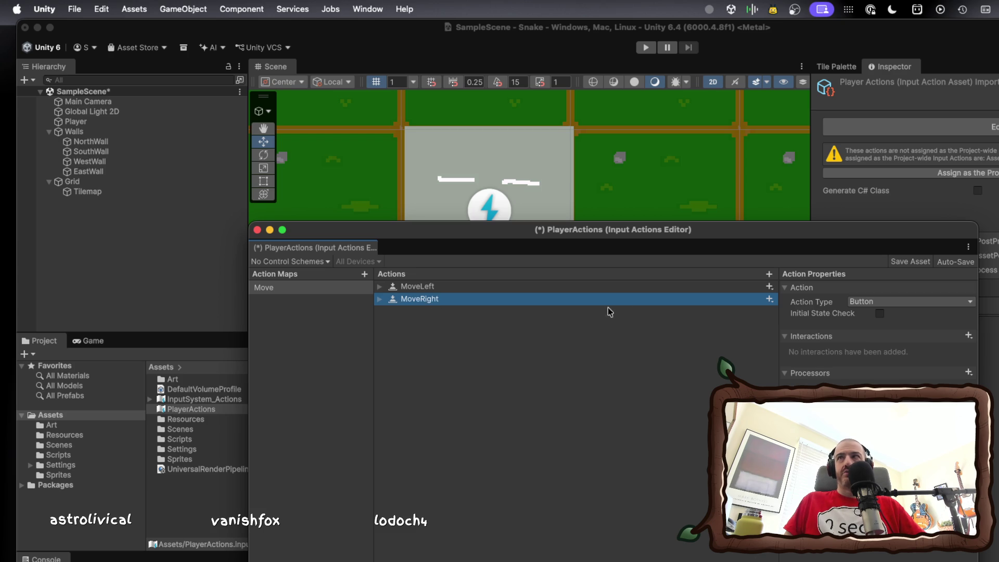
left_click(770, 300)
left_click(781, 318)
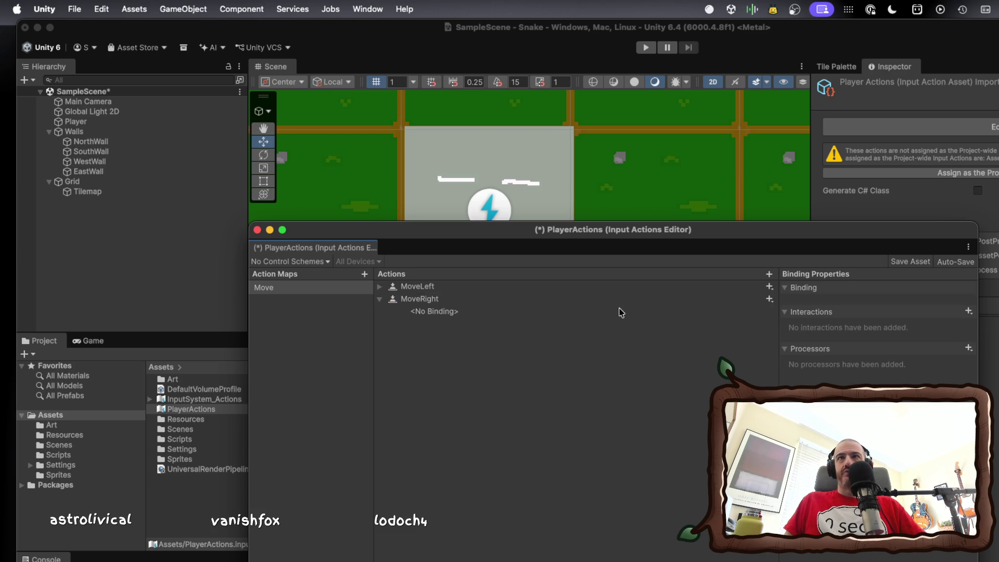
left_click(380, 286)
left_click(380, 286)
Re-confirm the MoveRight name and add a third action named MoveNorth.
double_click(420, 295)
type("MoveRight")
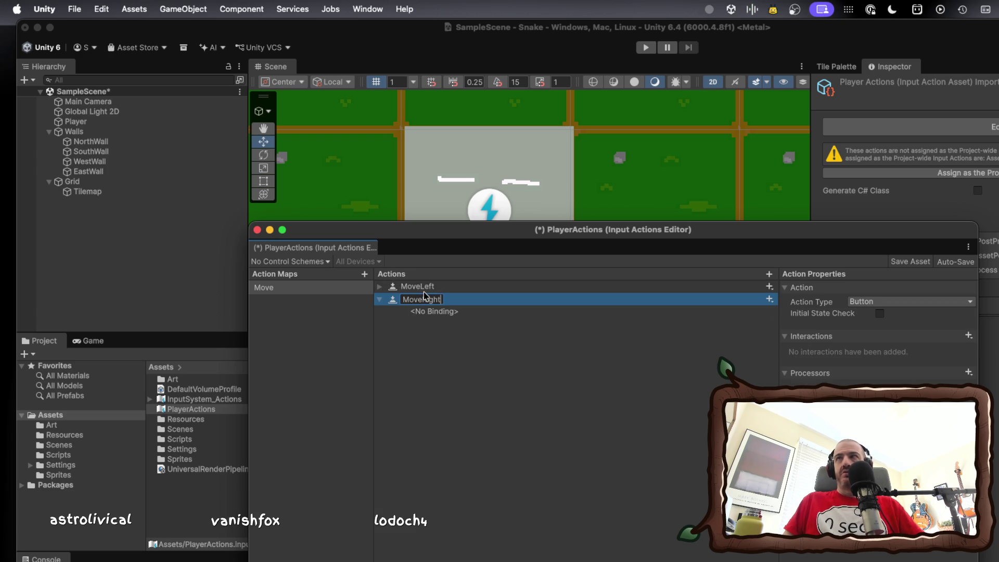
key("Return")
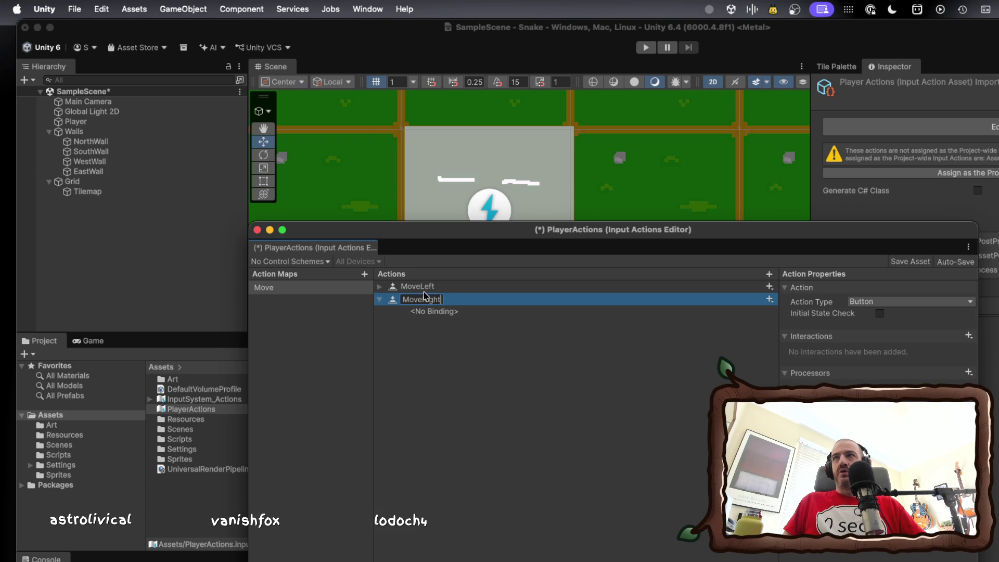
left_click(769, 275)
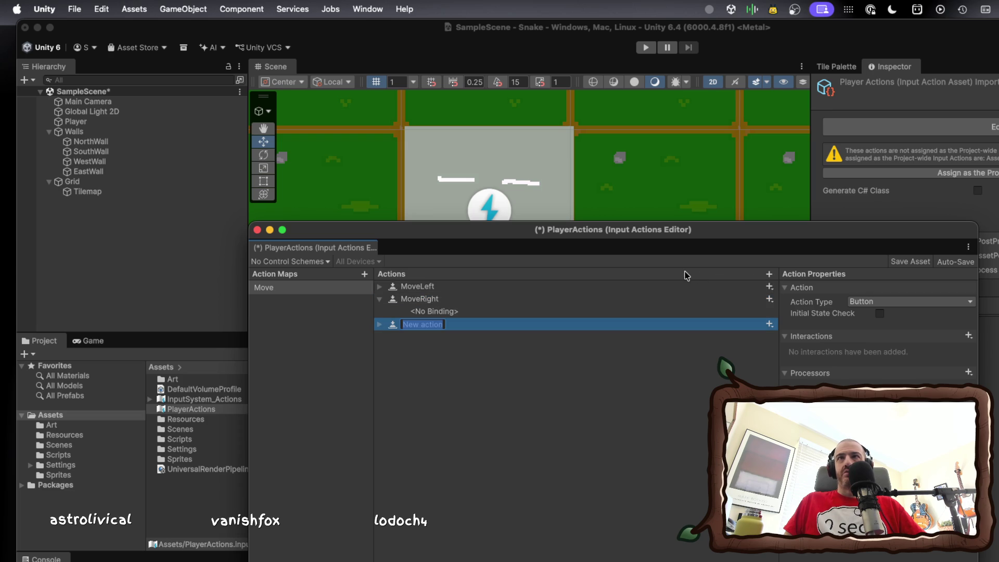
type("Moved")
key("BackSpace")
type("Do")
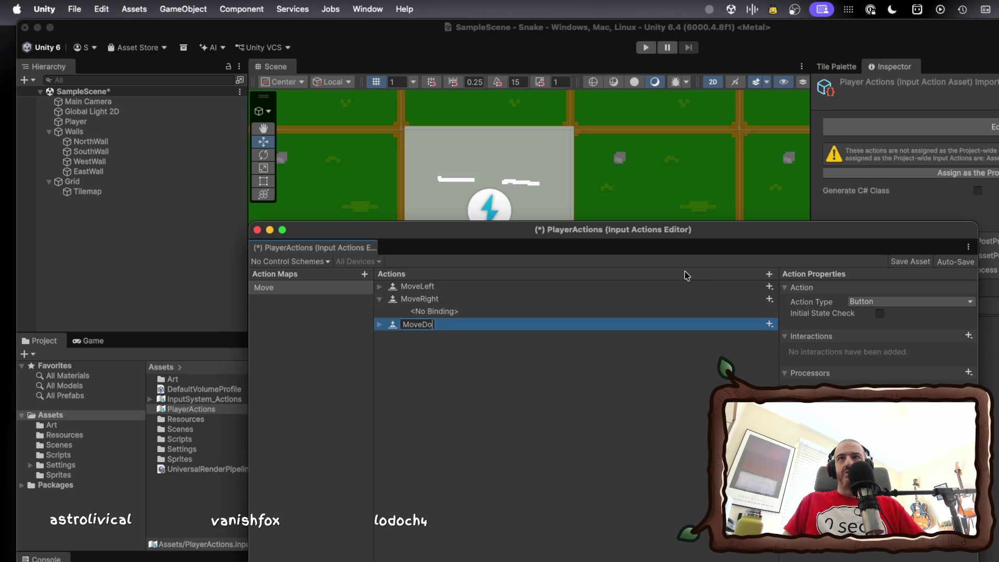
key("BackSpace")
key("BackSpace")
type("Norhh")
key("Return")
Rename MoveLeft to MoveEast and MoveRight to MoveWest.
right_click(472, 290)
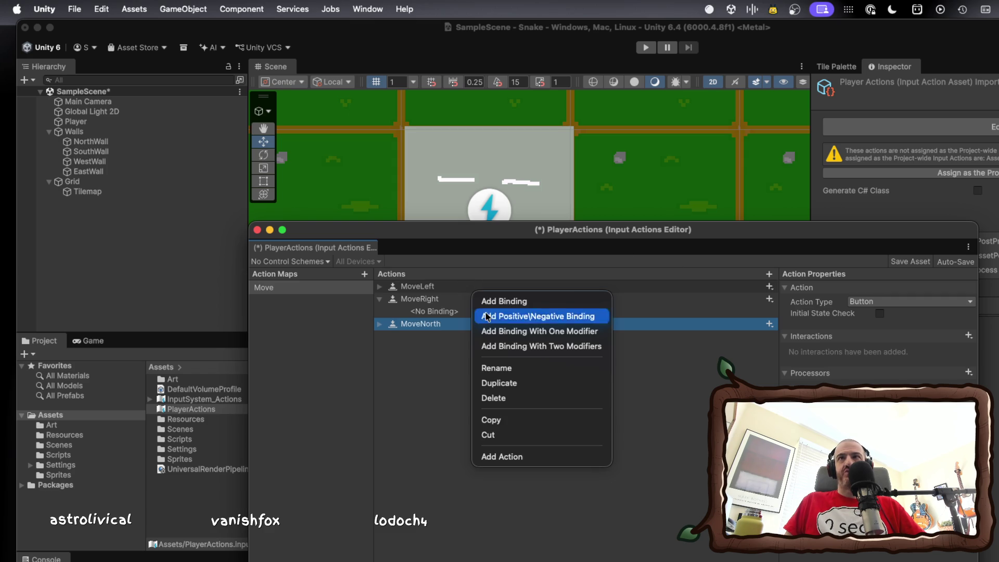
left_click(510, 369)
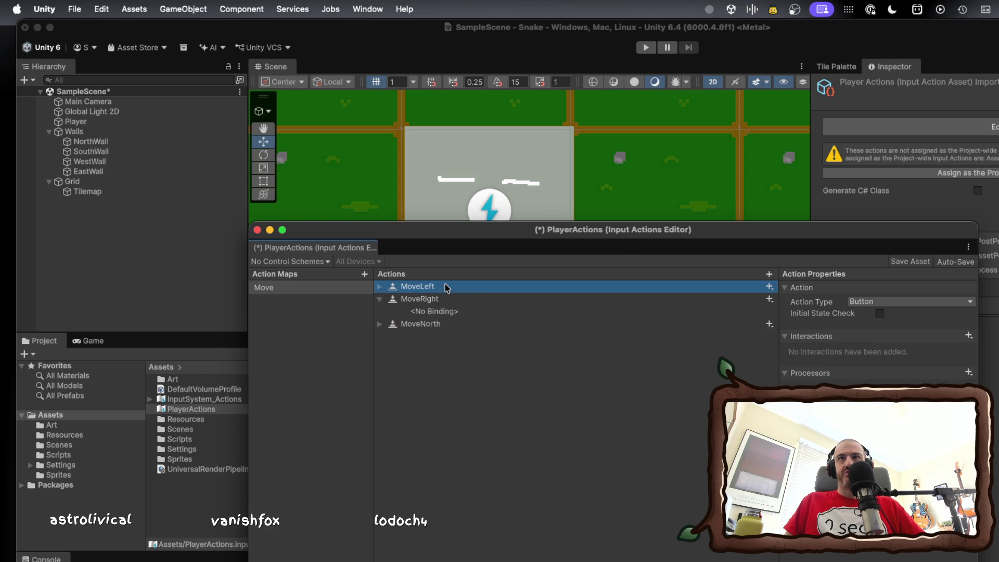
left_click(435, 286)
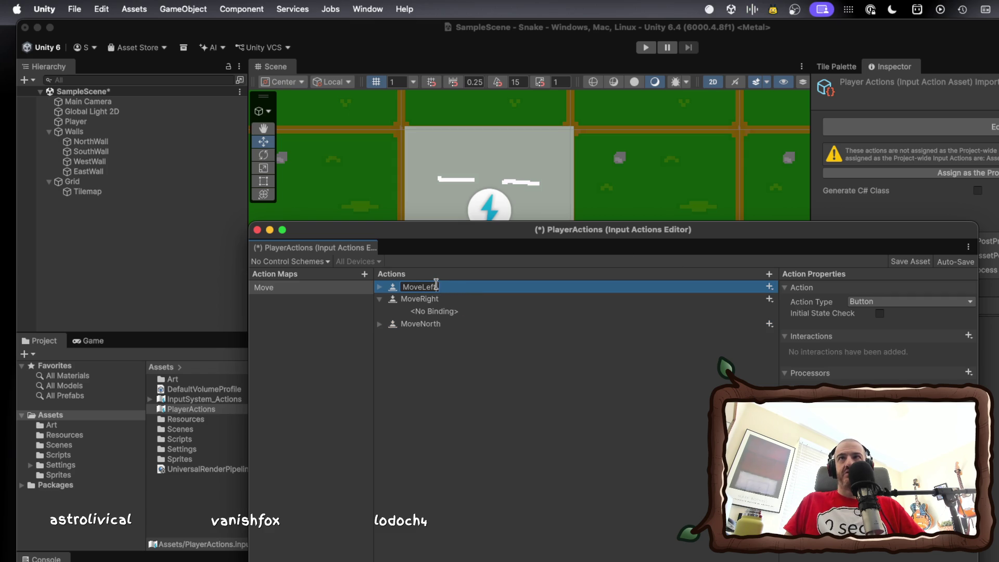
type("East")
left_click(430, 300)
right_click(430, 300)
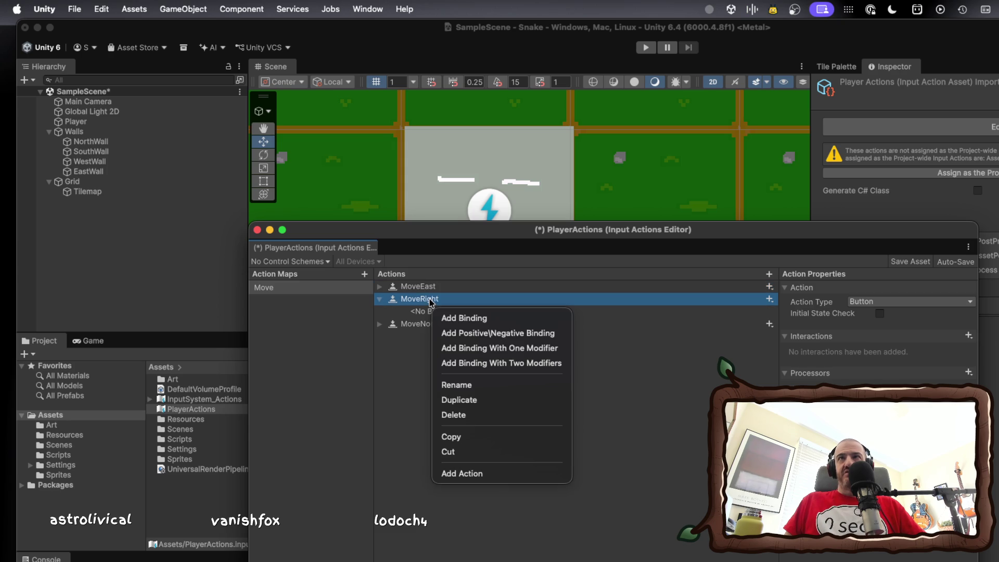
key("Escape")
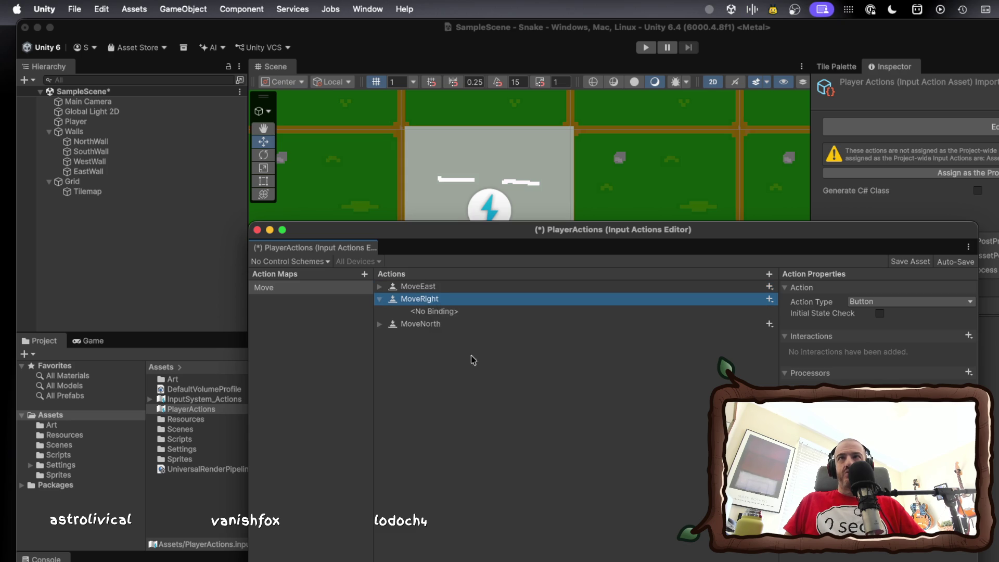
double_click(436, 299)
type("MoveWest")
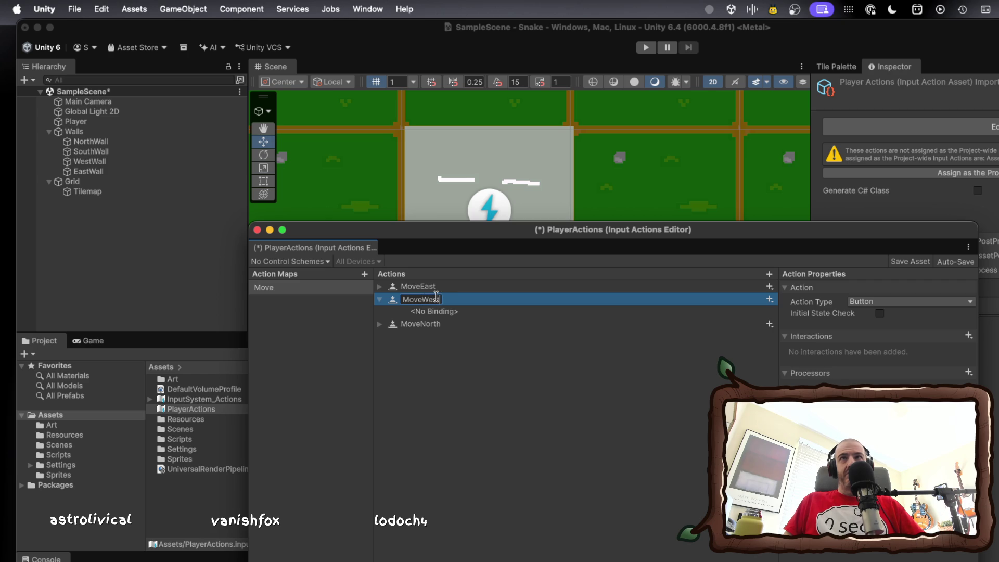
left_click(427, 324)
Add a fourth action named MoveSouth and collapse MoveWest.
right_click(420, 343)
left_click(431, 358)
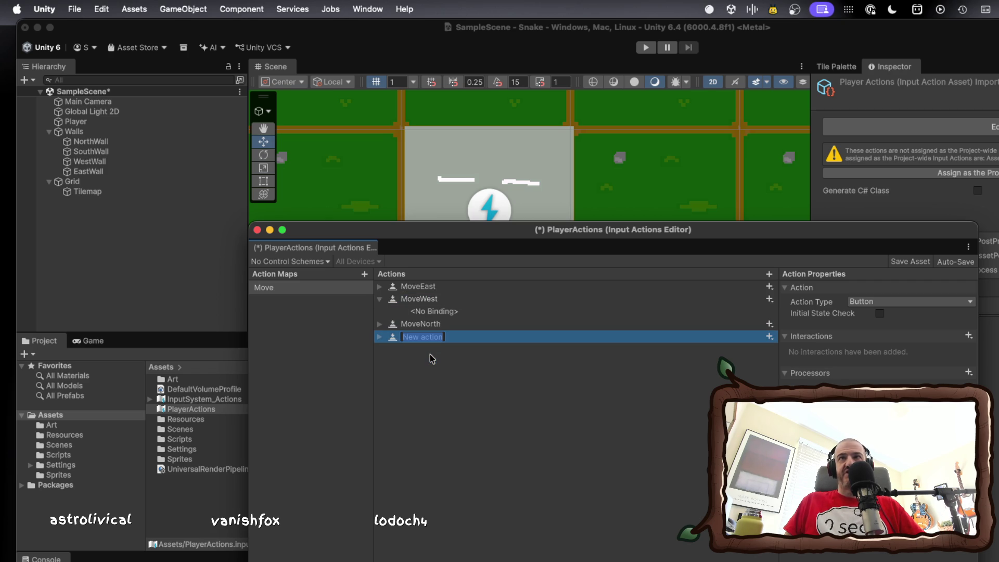
type("Move")
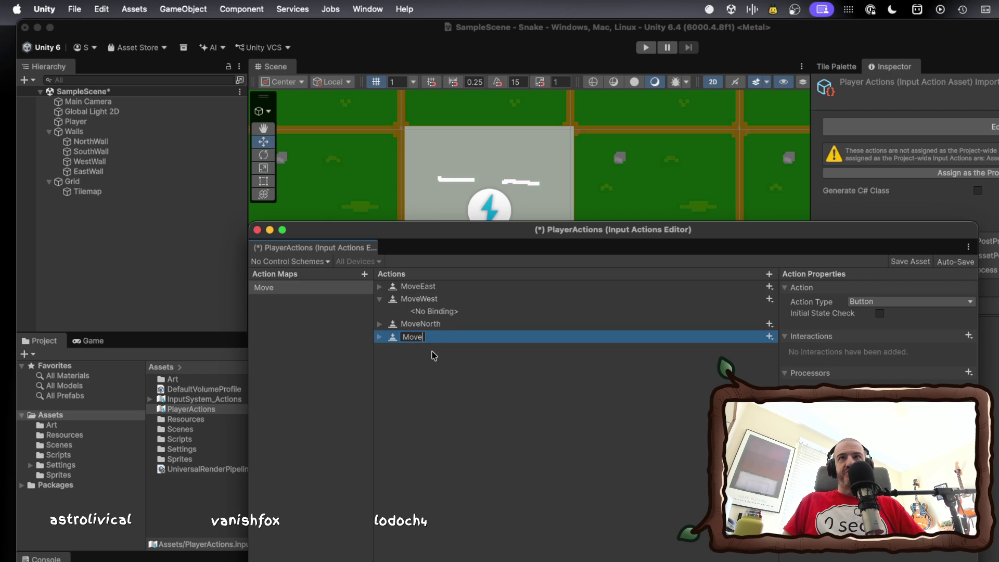
type("South")
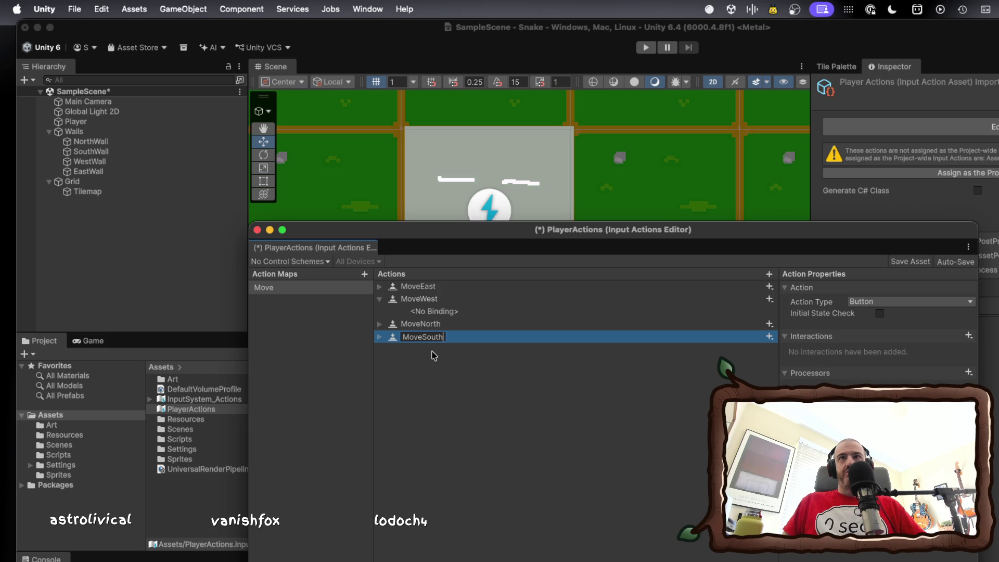
key("Return")
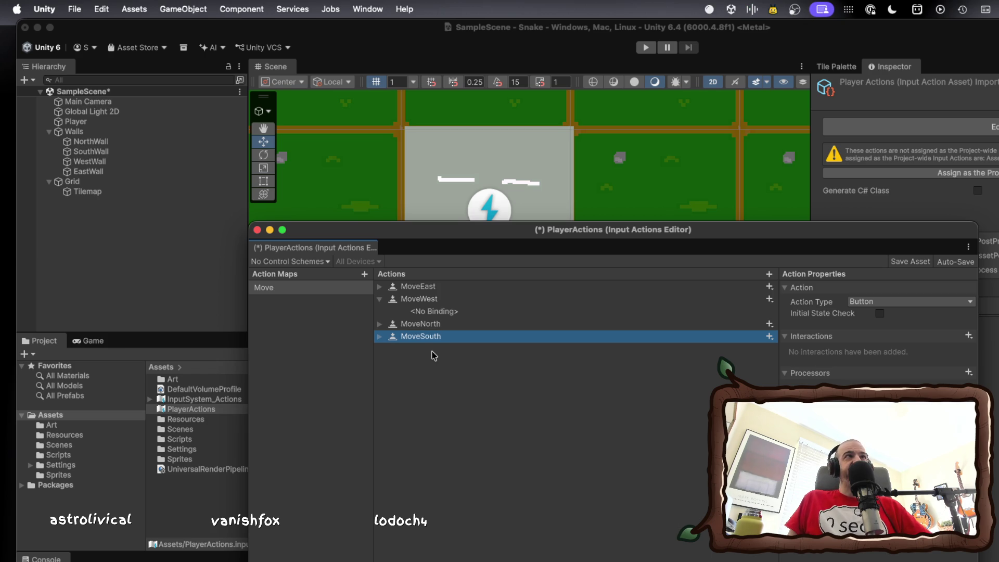
left_click(379, 298)
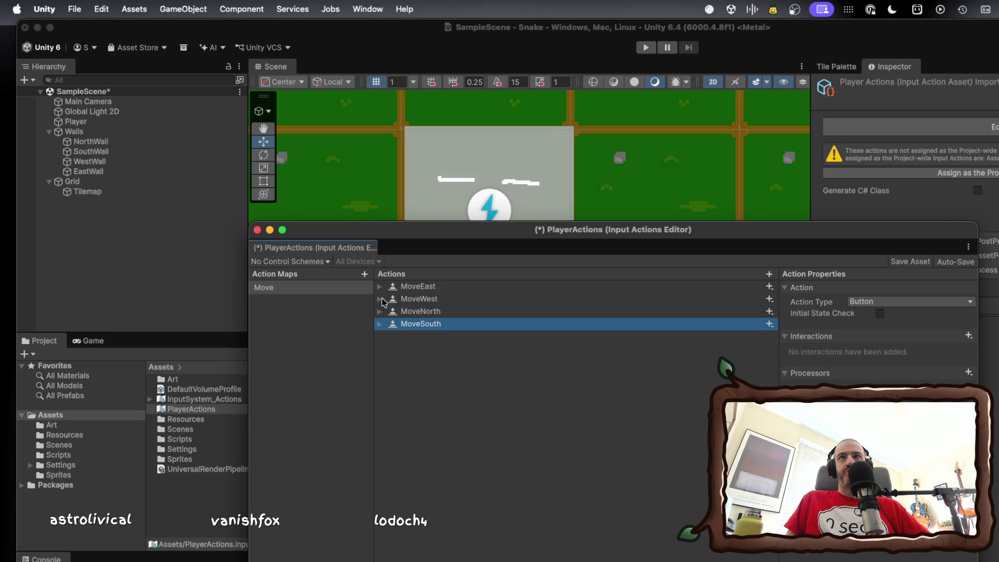
Keep MoveEast's action type as Button and bring up its interaction type choices.
left_click(449, 287)
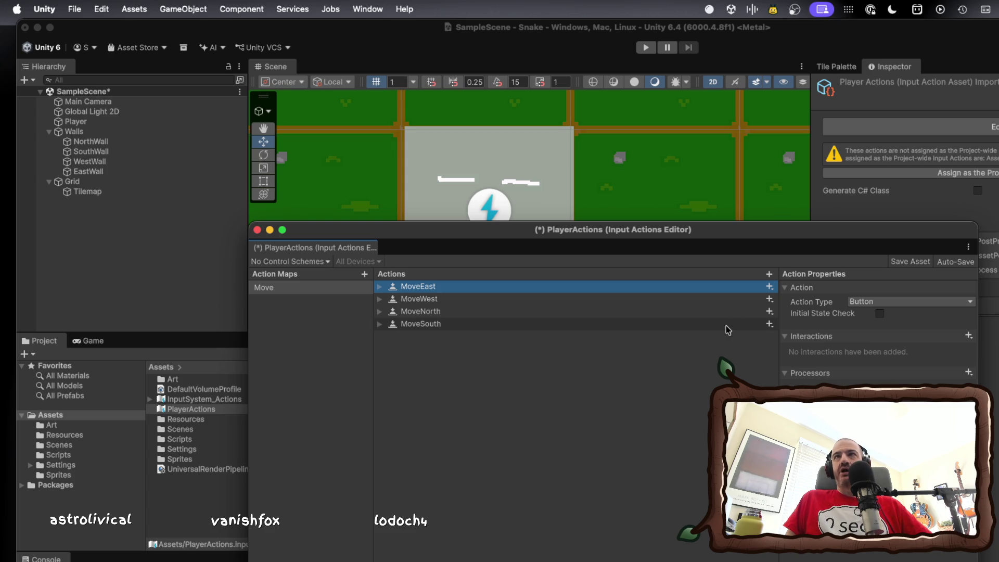
left_click(880, 303)
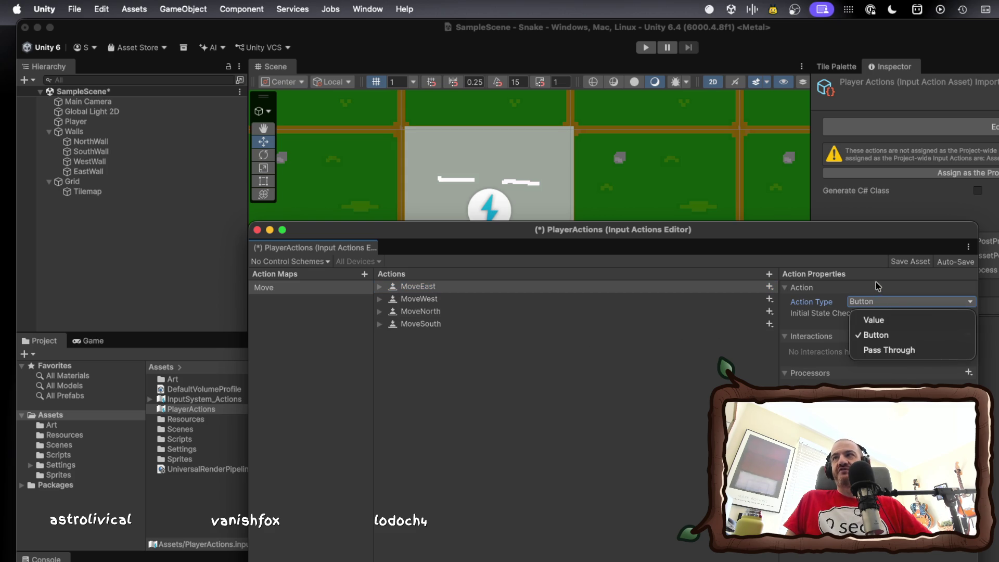
left_click(657, 370)
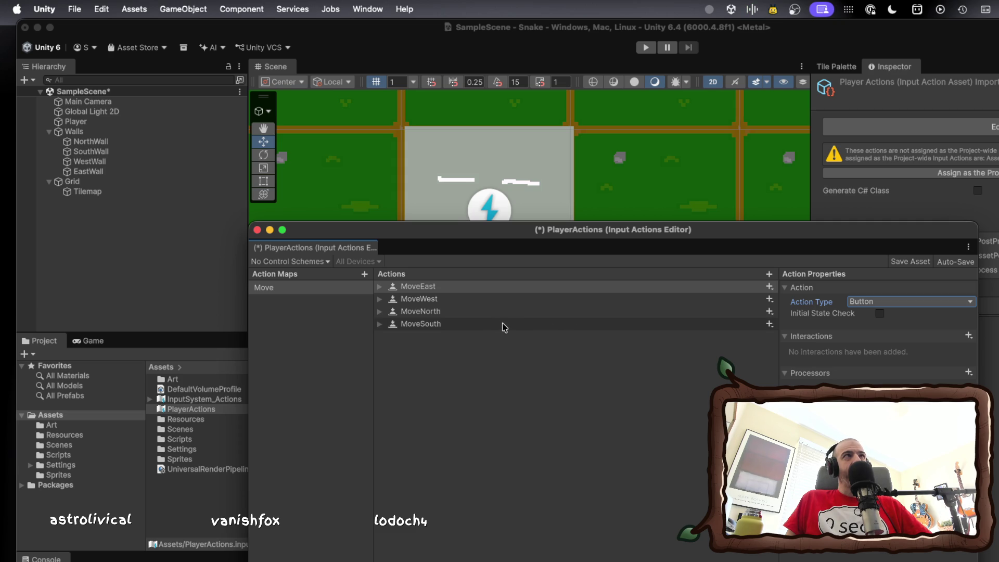
left_click(655, 291)
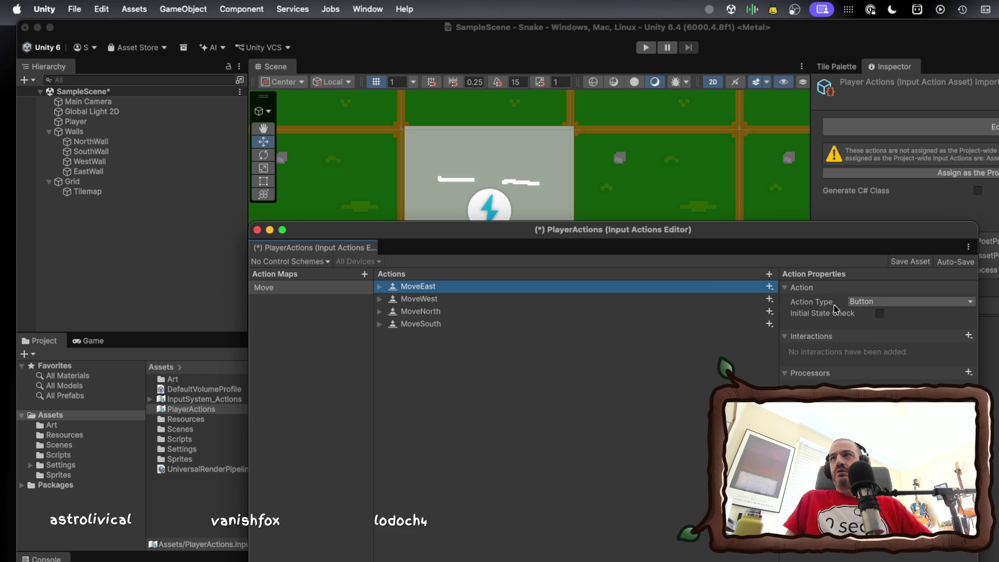
left_click(969, 336)
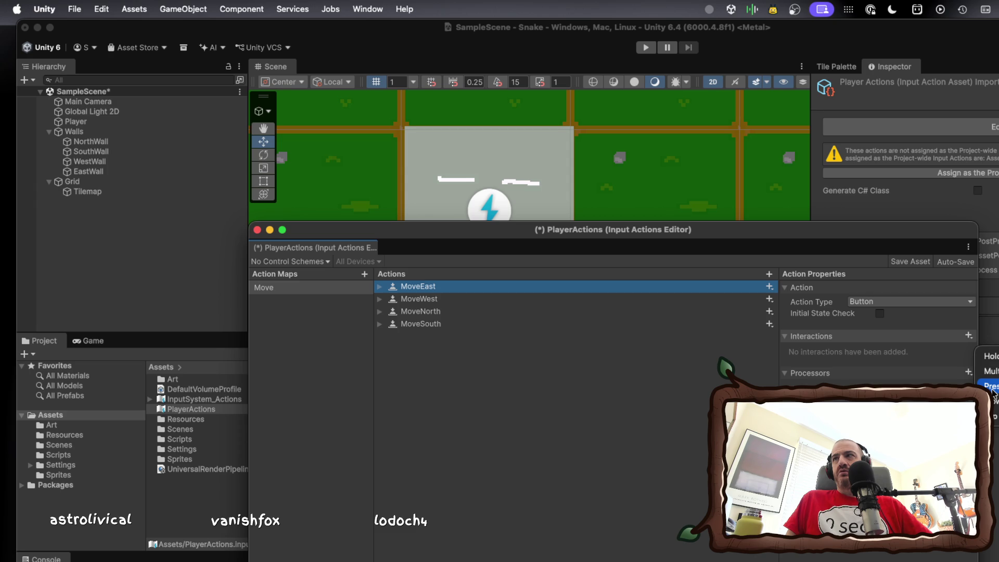
Add a Press interaction to the MoveEast and MoveWest actions.
left_click(991, 387)
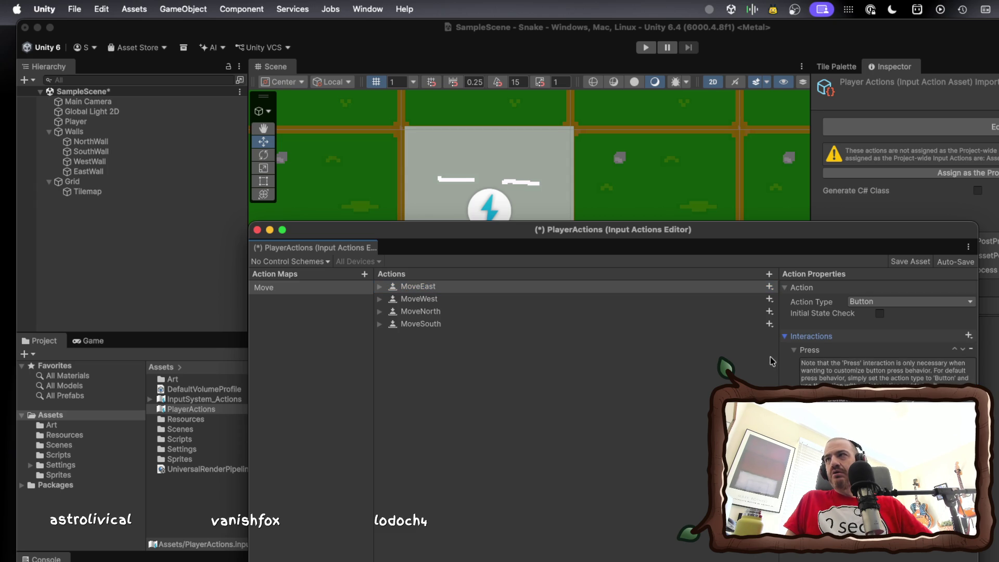
left_click(490, 301)
left_click(479, 315)
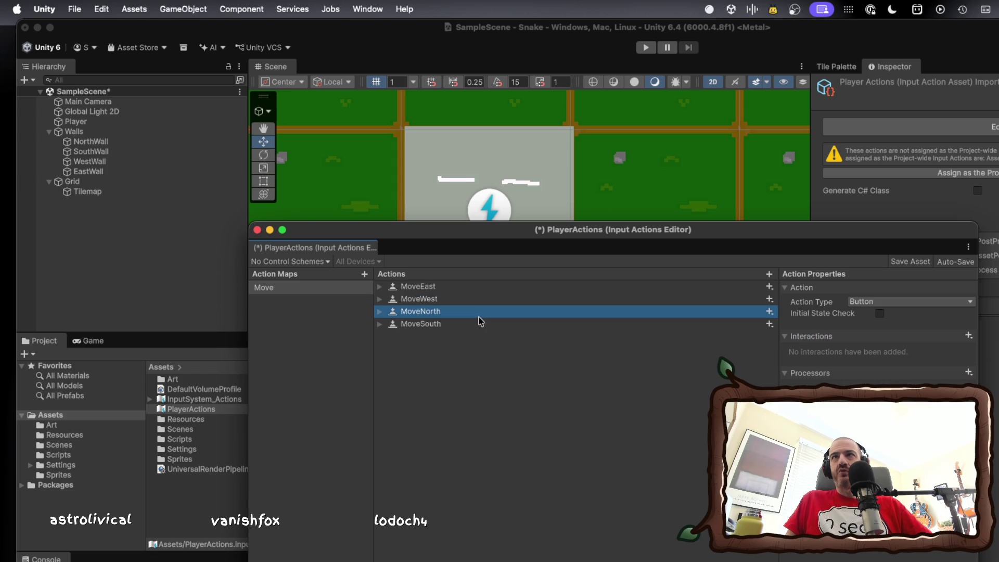
double_click(473, 301)
left_click(465, 324)
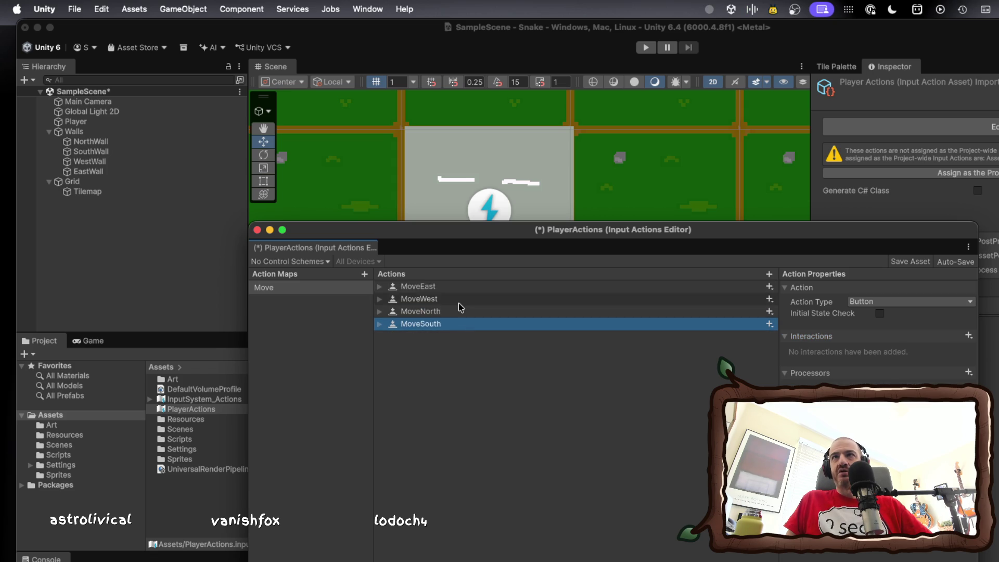
left_click(458, 301)
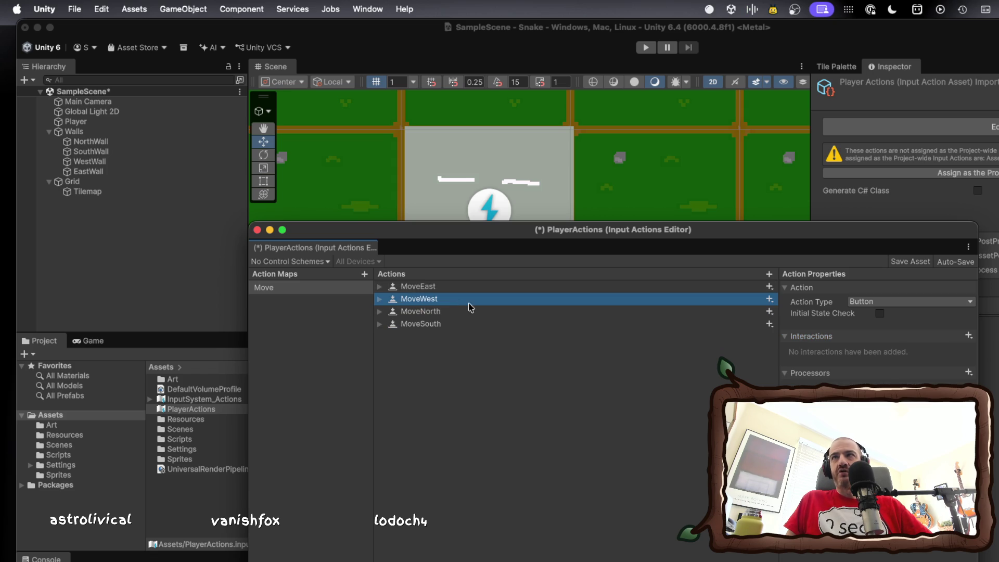
left_click(970, 336)
left_click(988, 382)
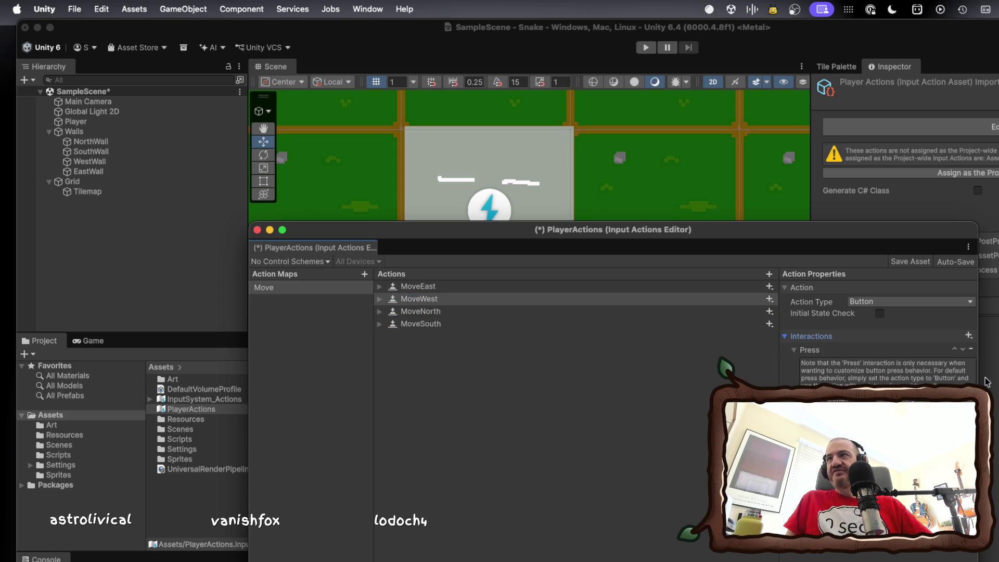
Add a Press interaction to MoveSouth, then select MoveEast's empty binding.
left_click(421, 311)
left_click(969, 336)
left_click(969, 336)
left_click(969, 336)
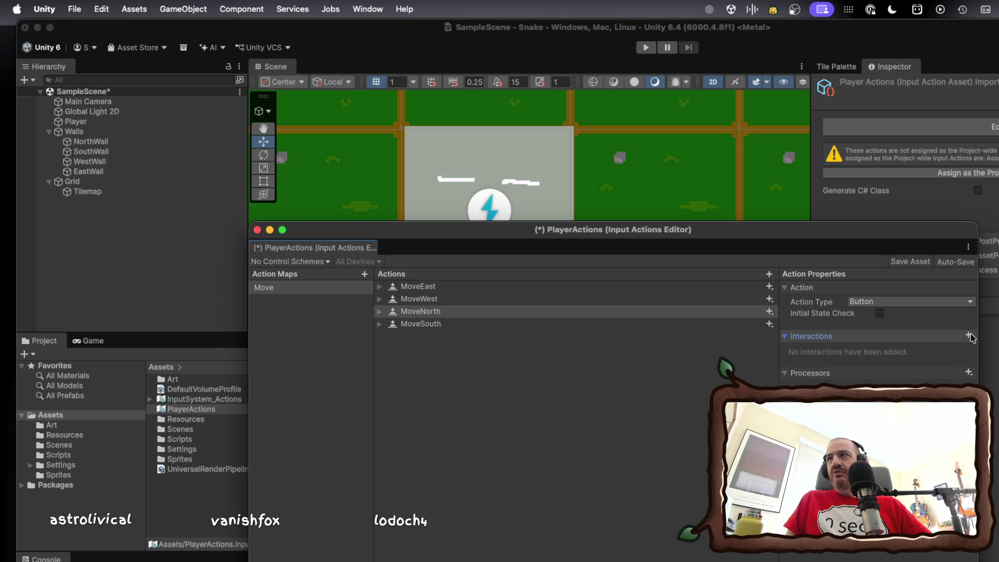
left_click(440, 324)
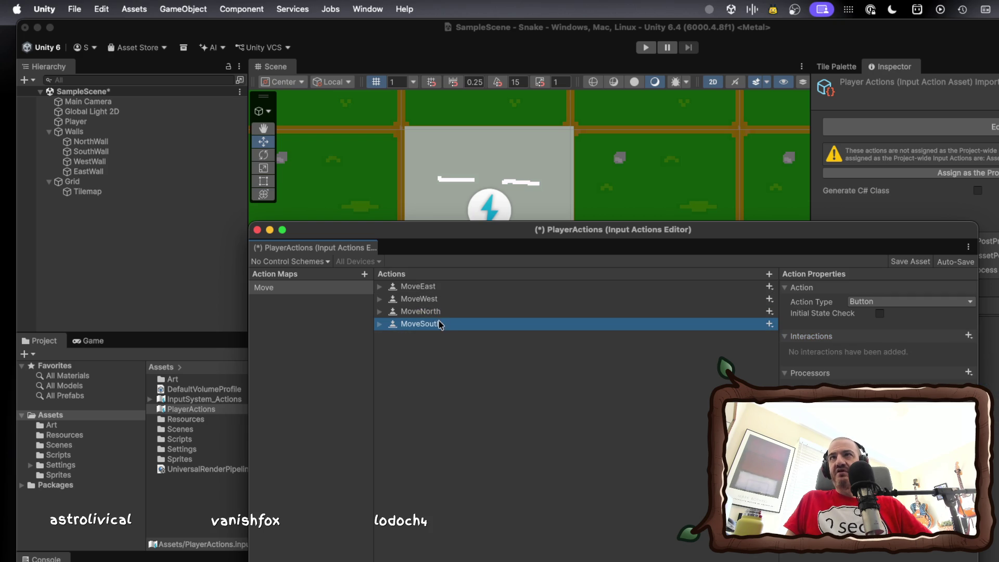
left_click(970, 336)
left_click(993, 386)
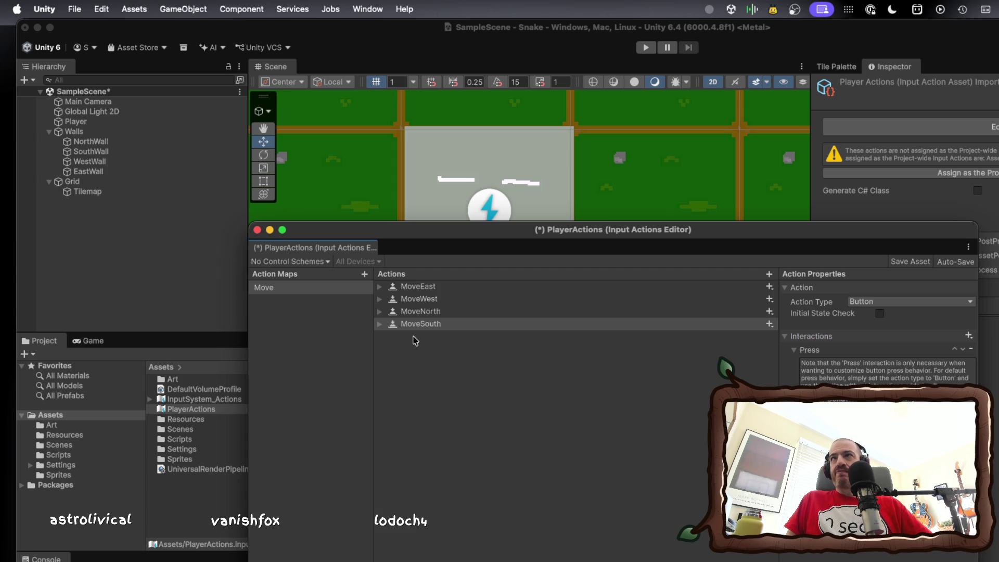
left_click(380, 287)
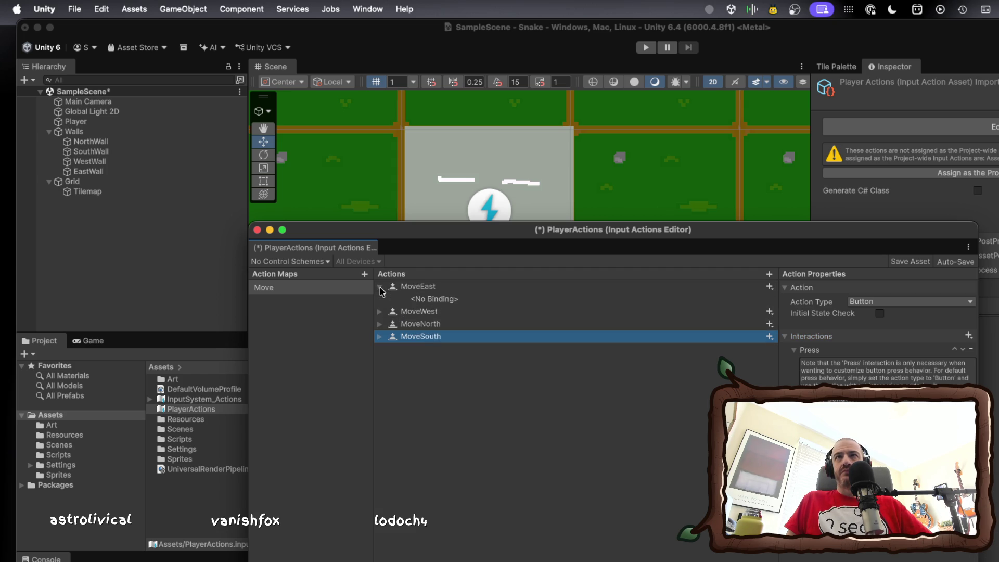
left_click(442, 300)
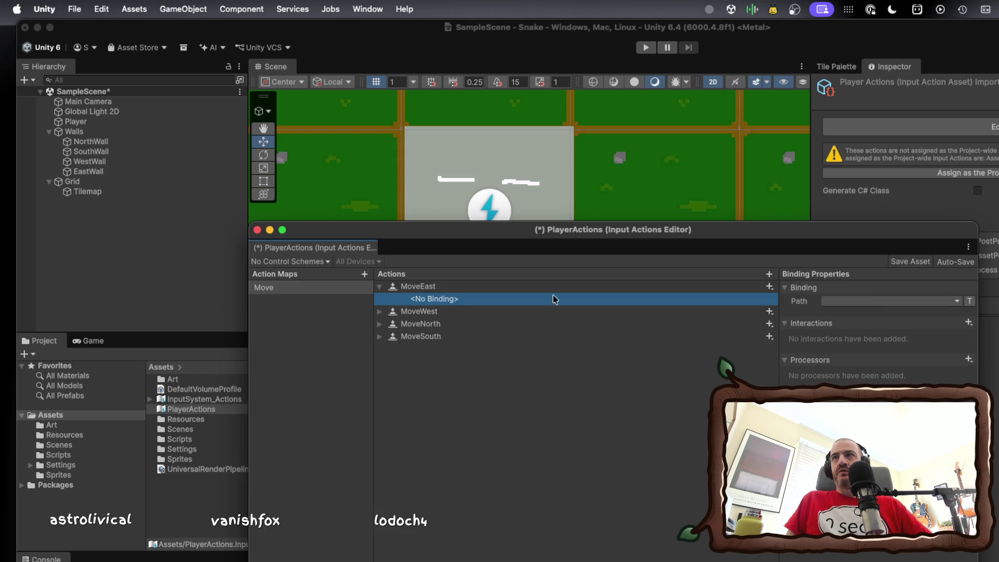
Set MoveEast's binding path to W [Keyboard] via a Keyboard search for 'w'.
left_click(957, 301)
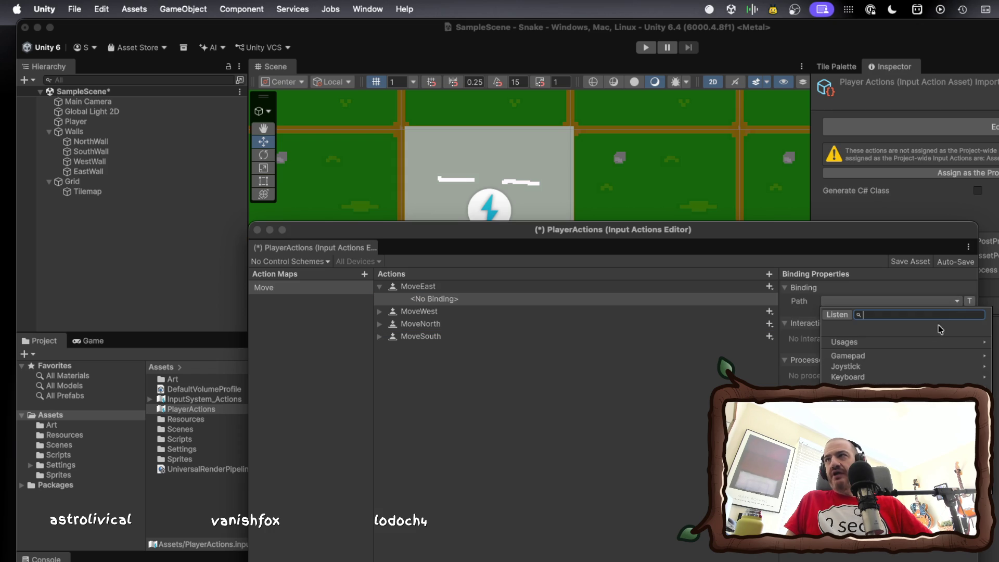
left_click(902, 378)
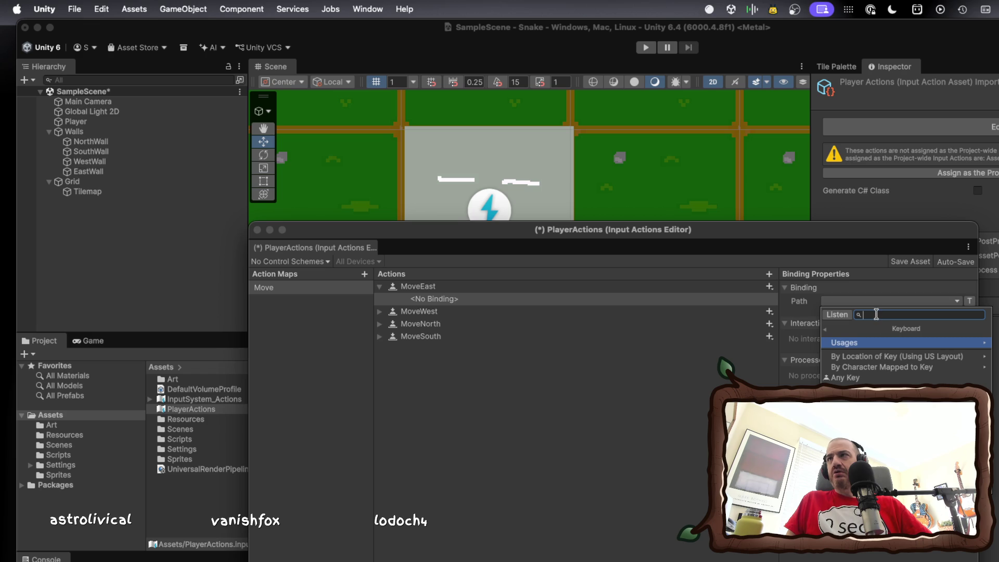
type("w")
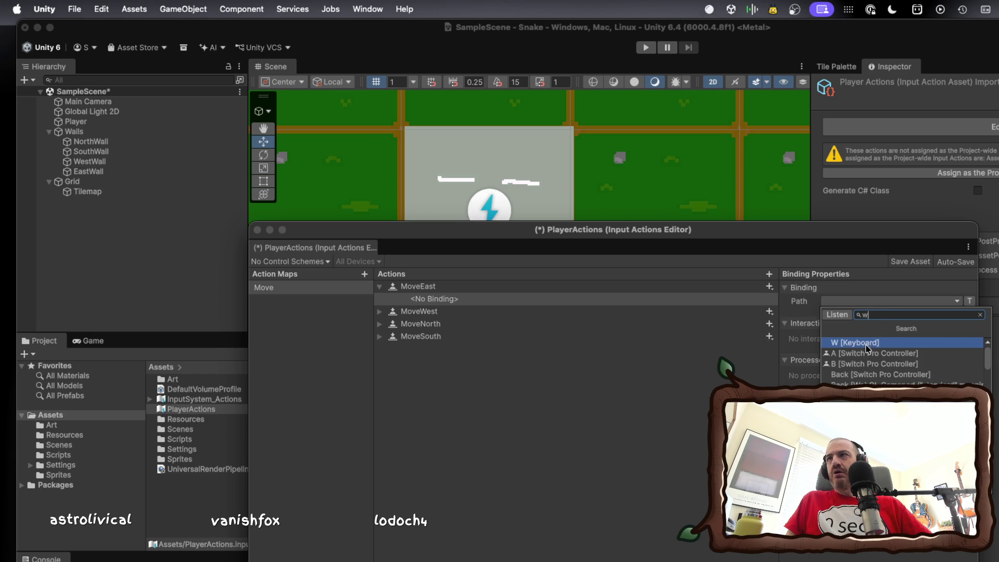
left_click(868, 344)
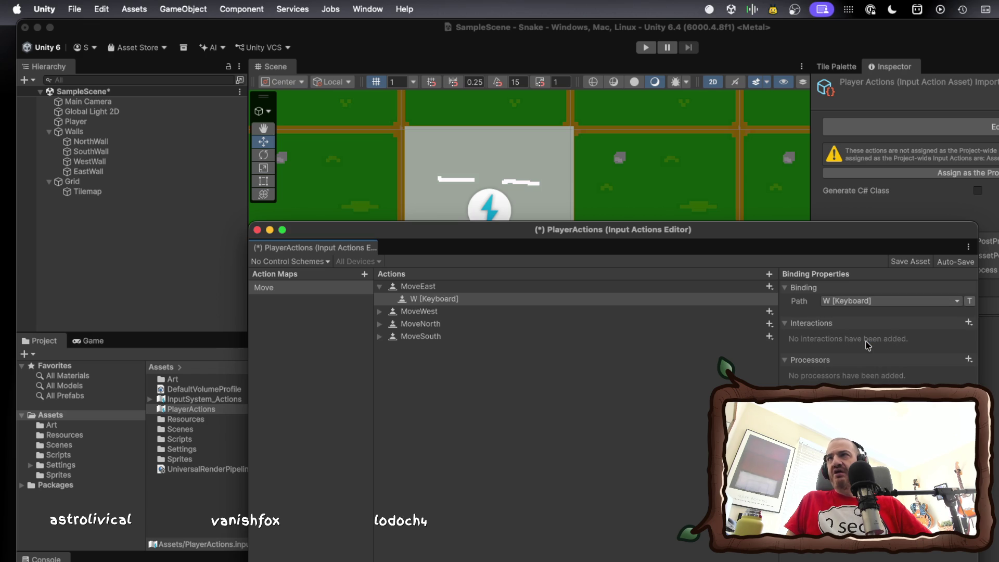
left_click(421, 312)
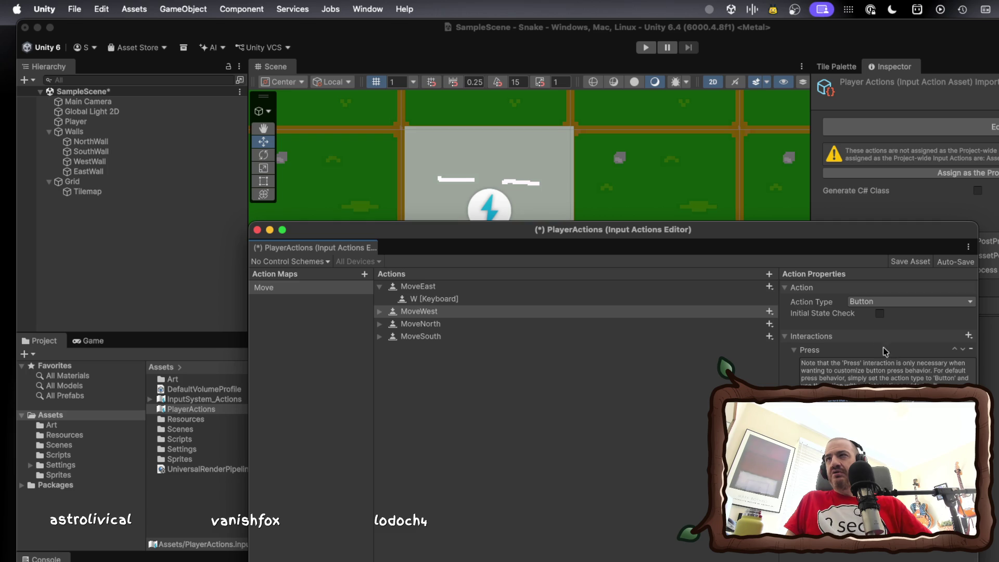
Keep MoveWest's action type as Button and select its empty binding.
left_click(969, 336)
key("Escape")
left_click(908, 304)
left_click(908, 304)
left_click(379, 312)
left_click(417, 323)
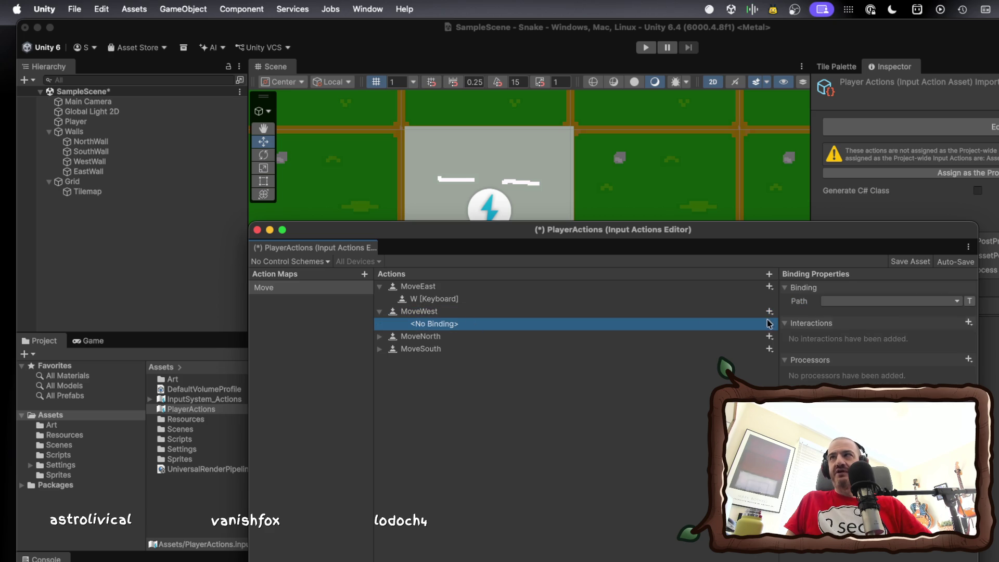
Add a Press interaction to MoveWest's binding.
left_click(968, 323)
key("Escape")
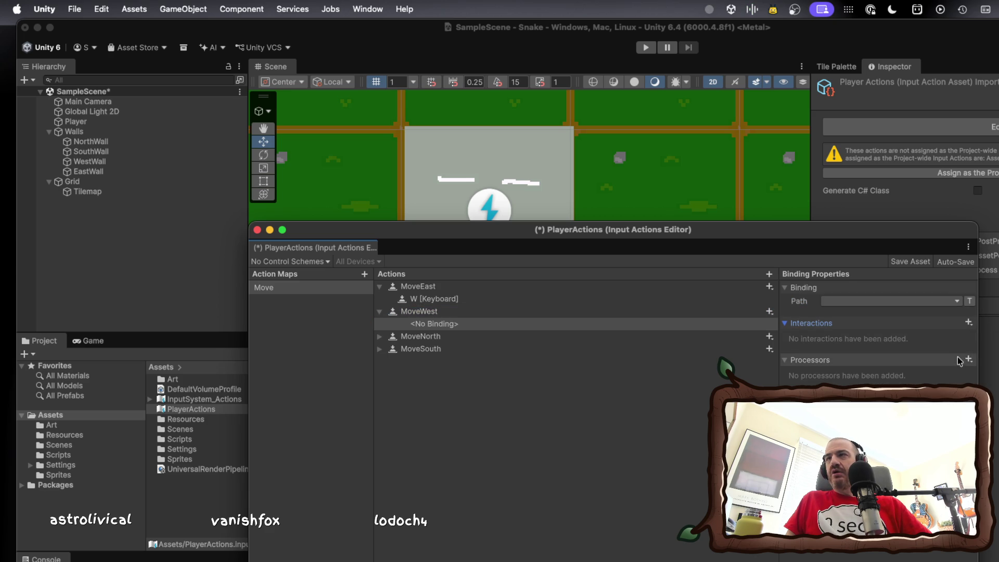
left_click(970, 324)
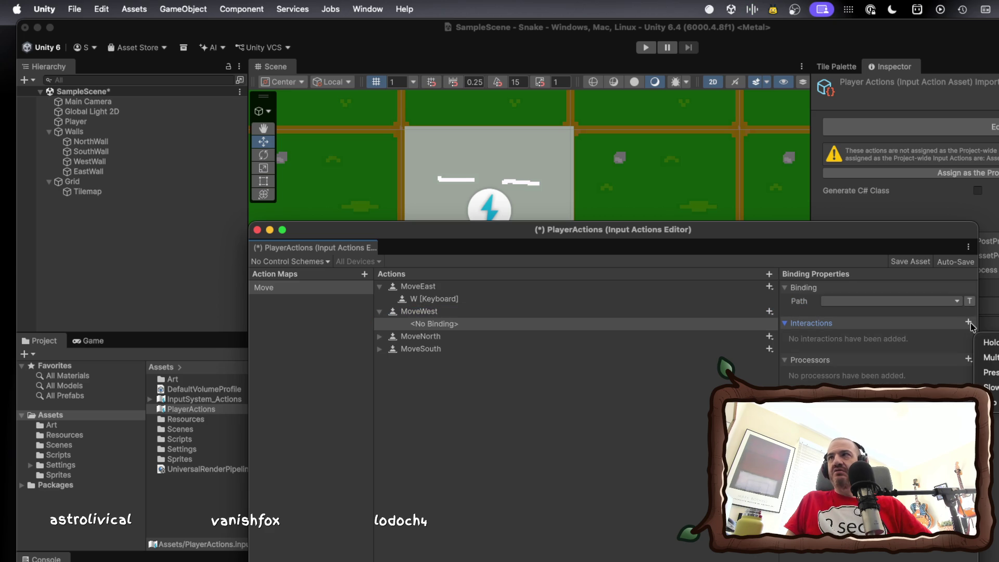
left_click(988, 376)
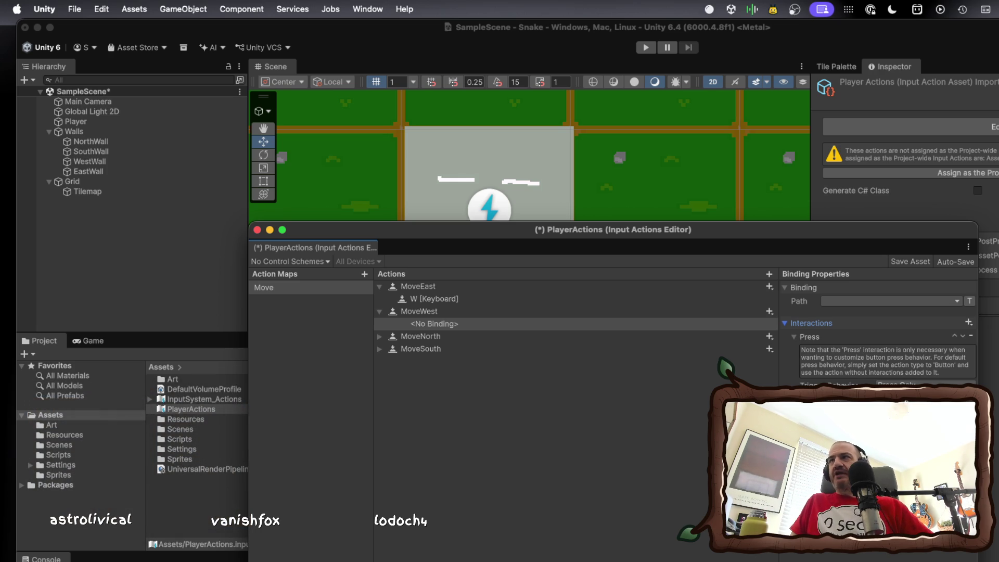
left_click(786, 324)
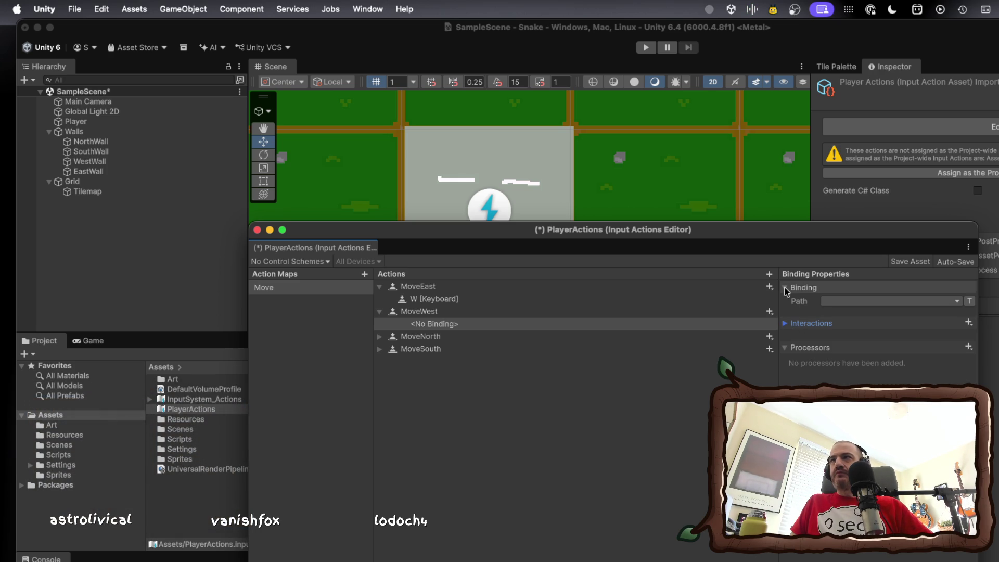
Set MoveWest's binding path to S [Keyboard].
left_click(861, 302)
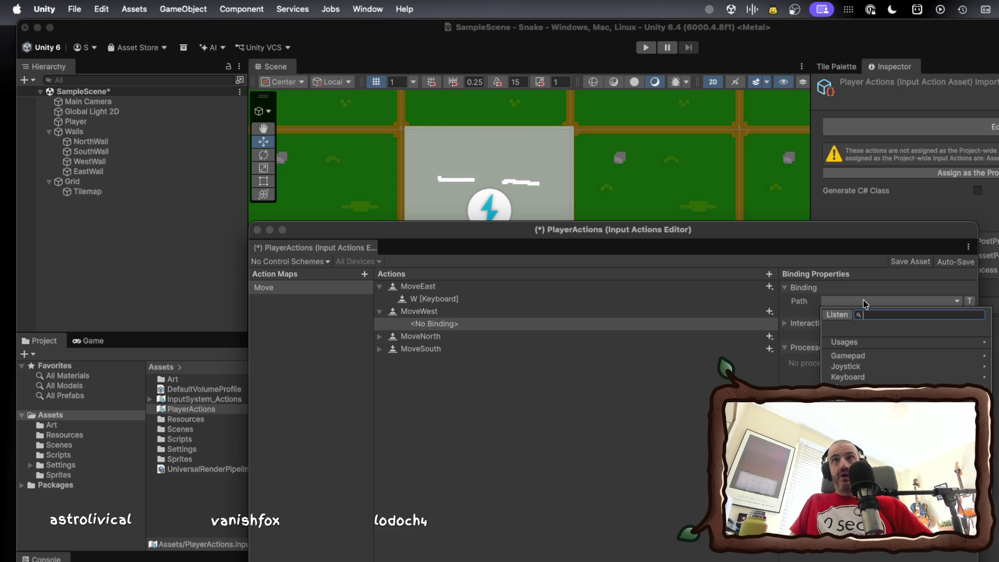
type("s")
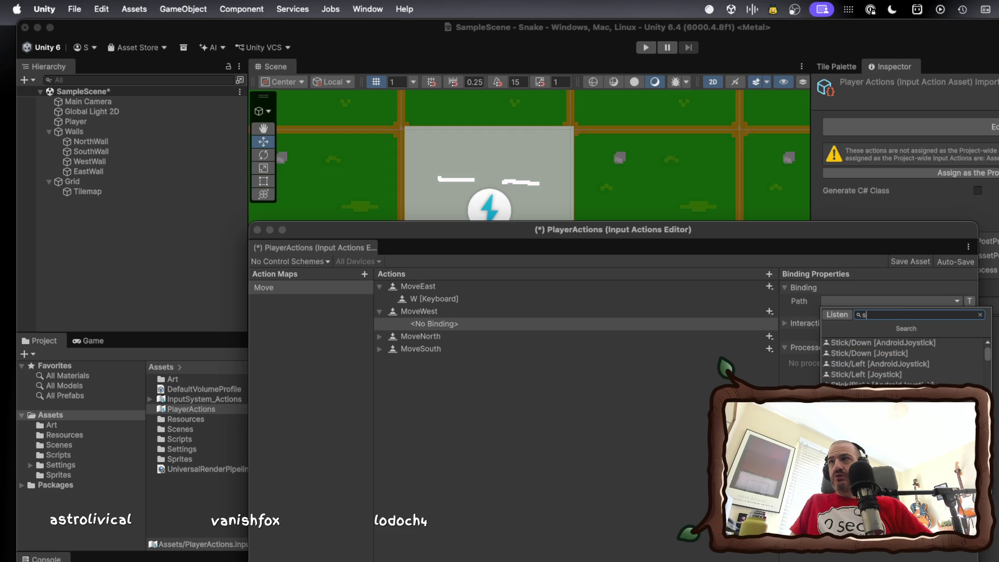
key("Return")
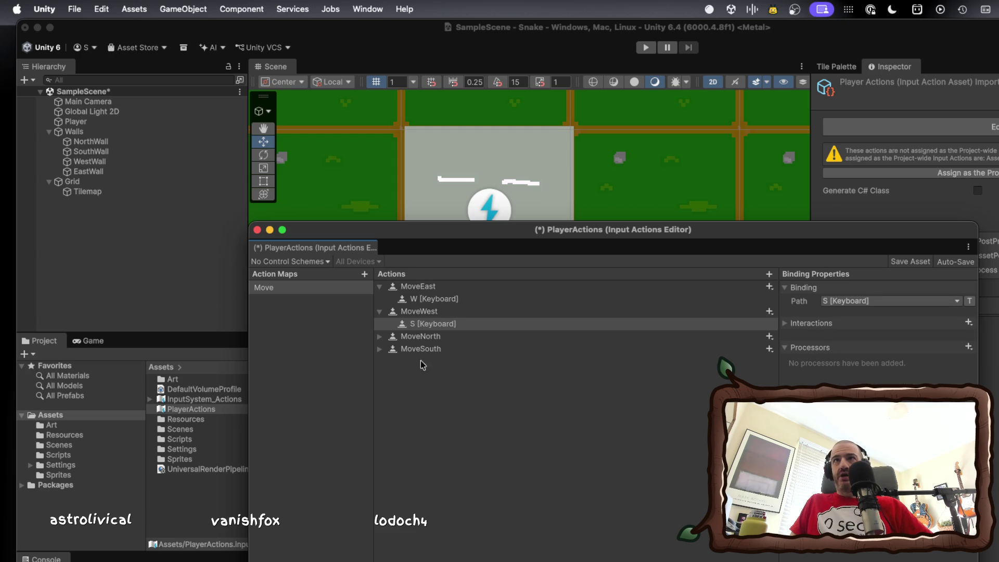
left_click(420, 338)
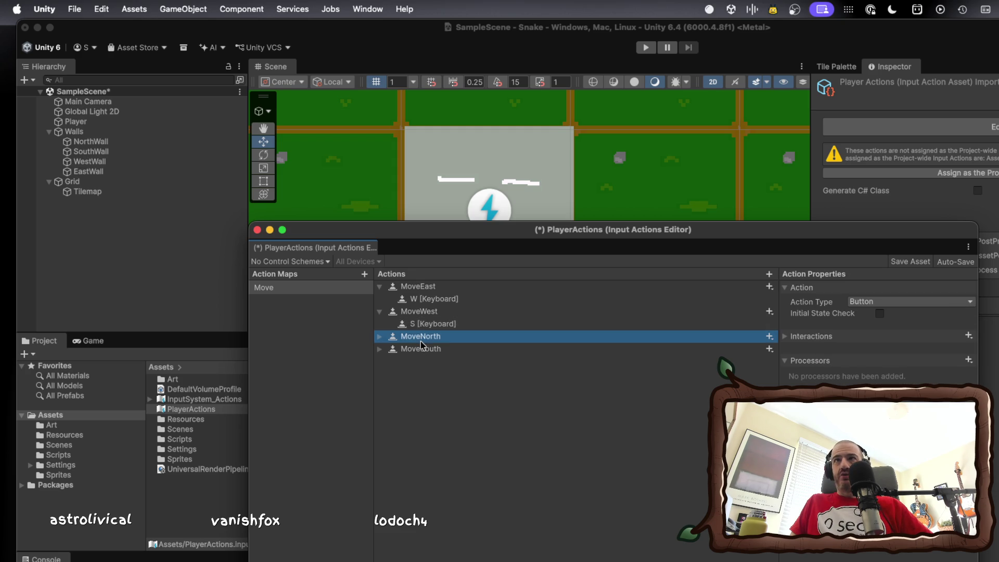
Keep MoveNorth's action type as Button and select its empty binding.
left_click(956, 302)
left_click(943, 301)
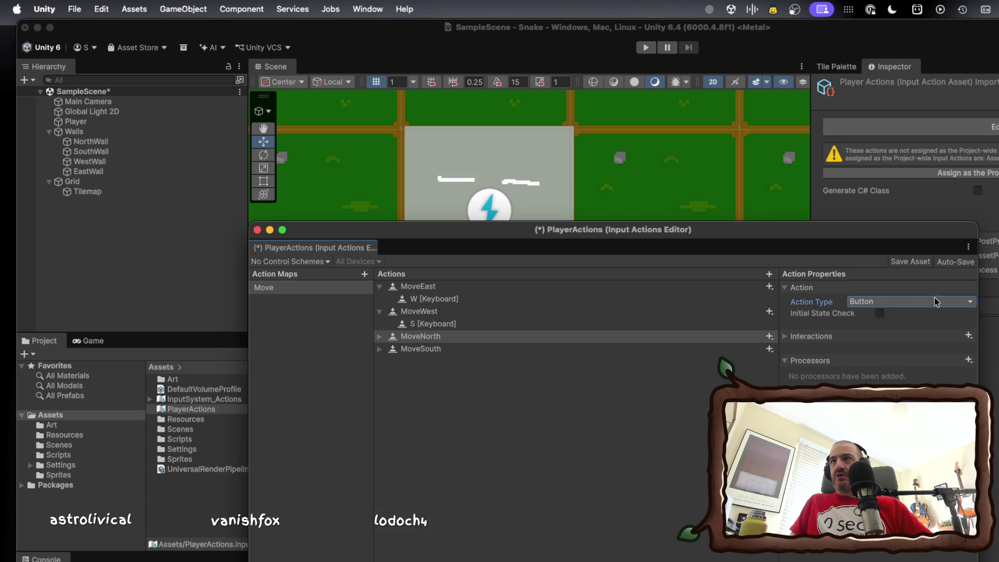
left_click(786, 338)
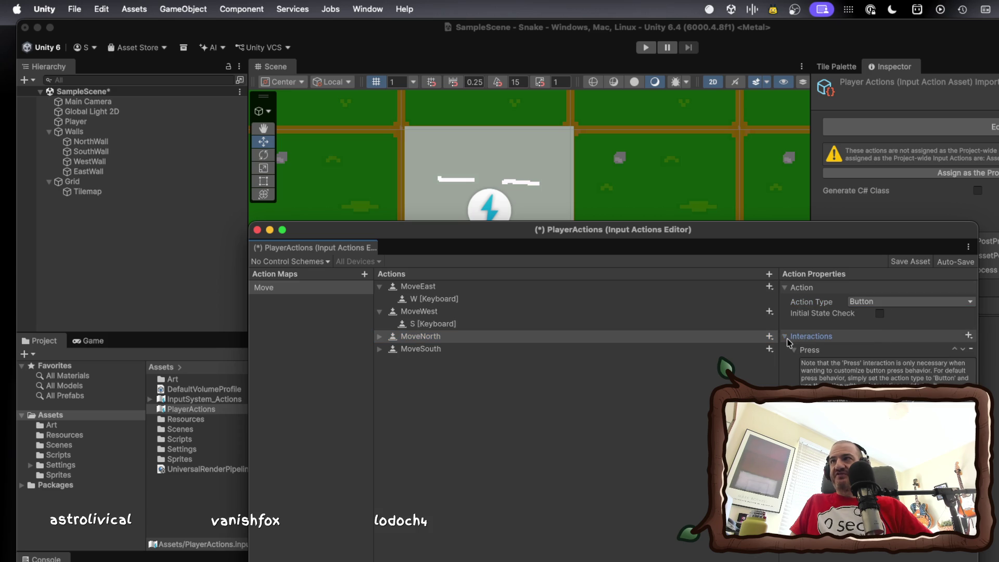
left_click(786, 338)
left_click(415, 334)
left_click(379, 336)
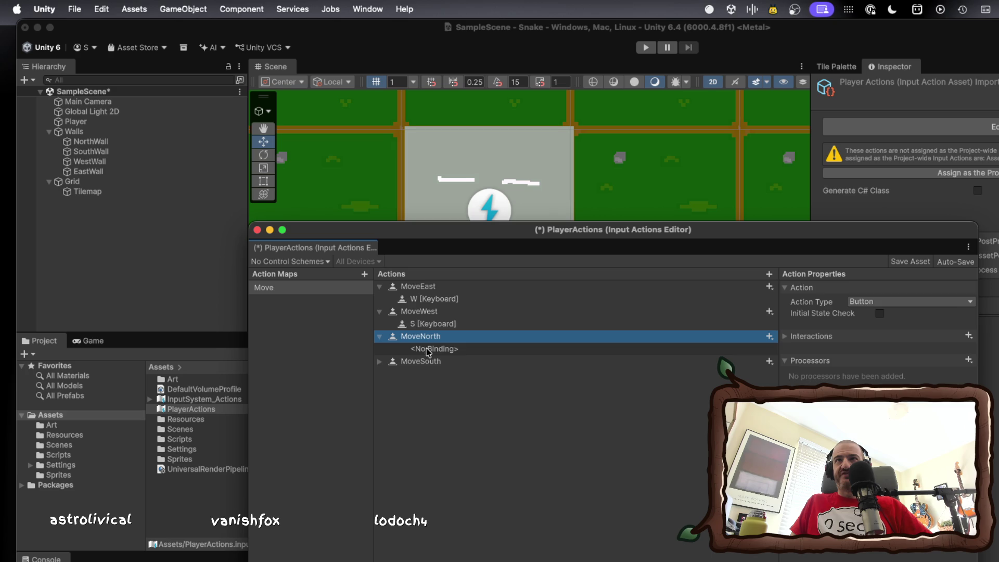
left_click(425, 349)
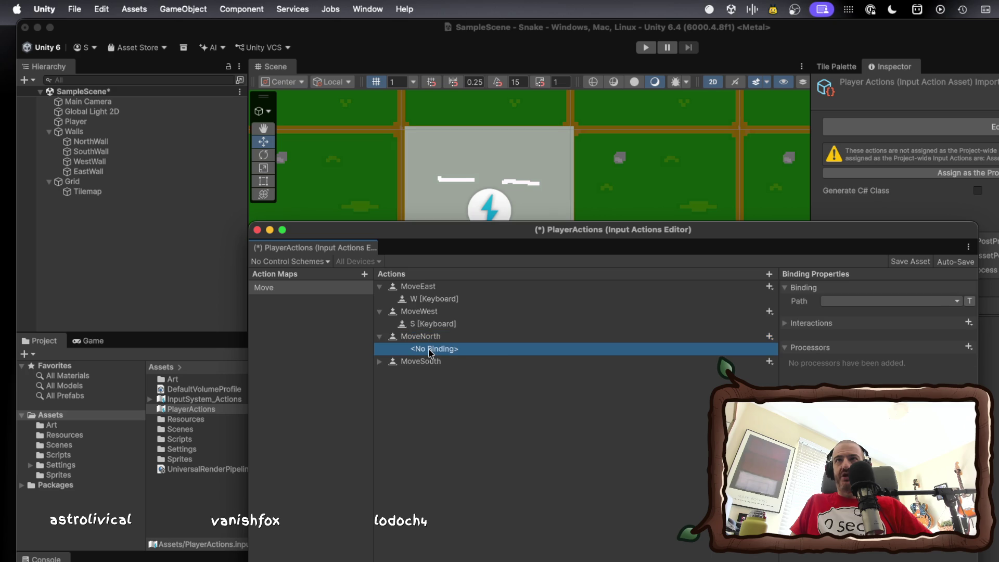
Set MoveNorth's binding path to W [Keyboard].
left_click(914, 300)
type("q")
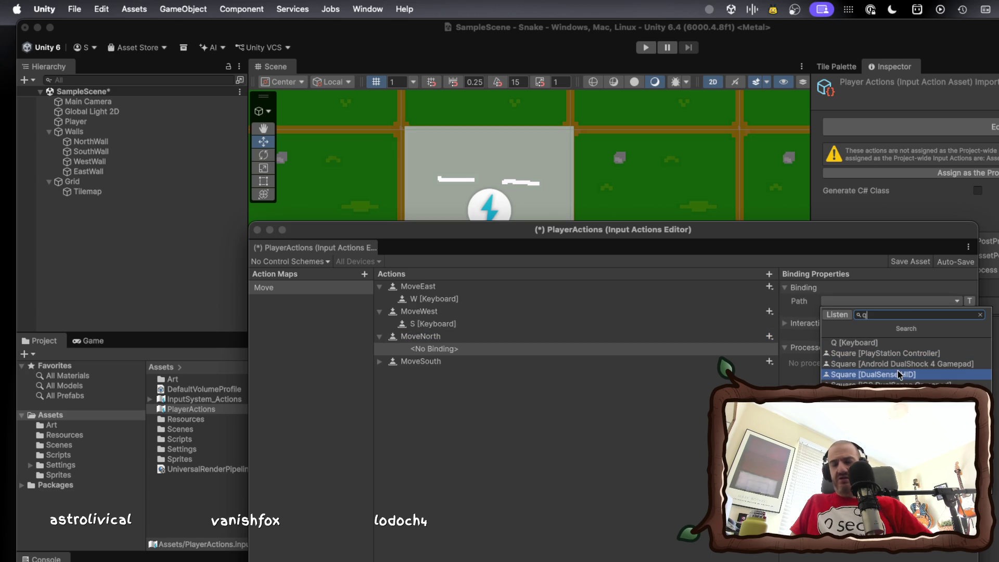
type("w")
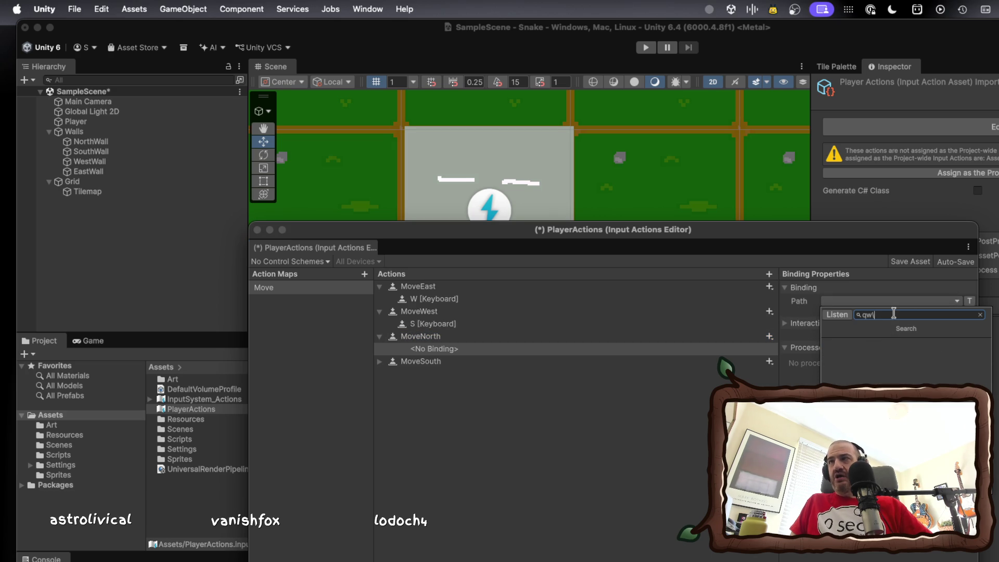
key("BackSpace")
key("BackSpace")
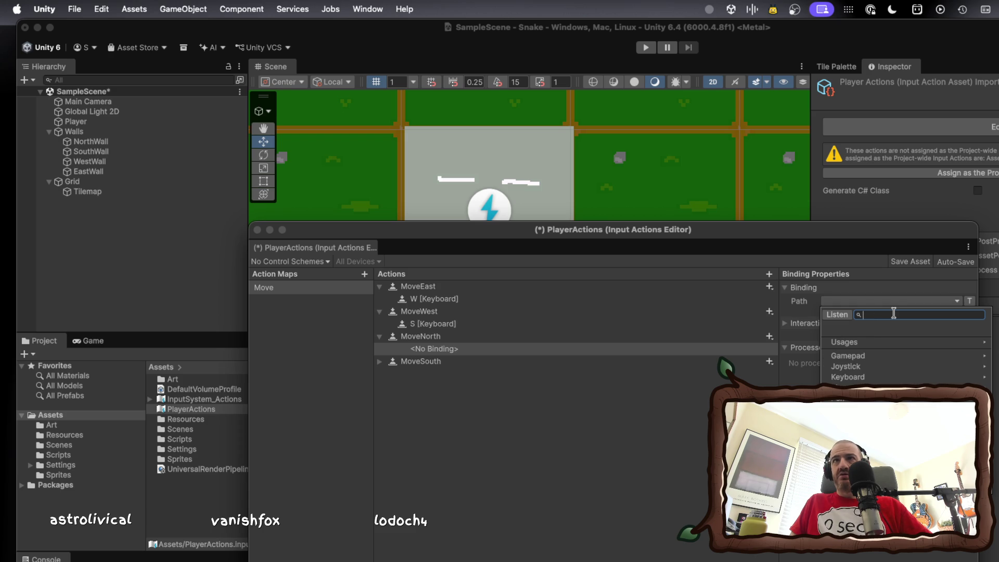
type("w")
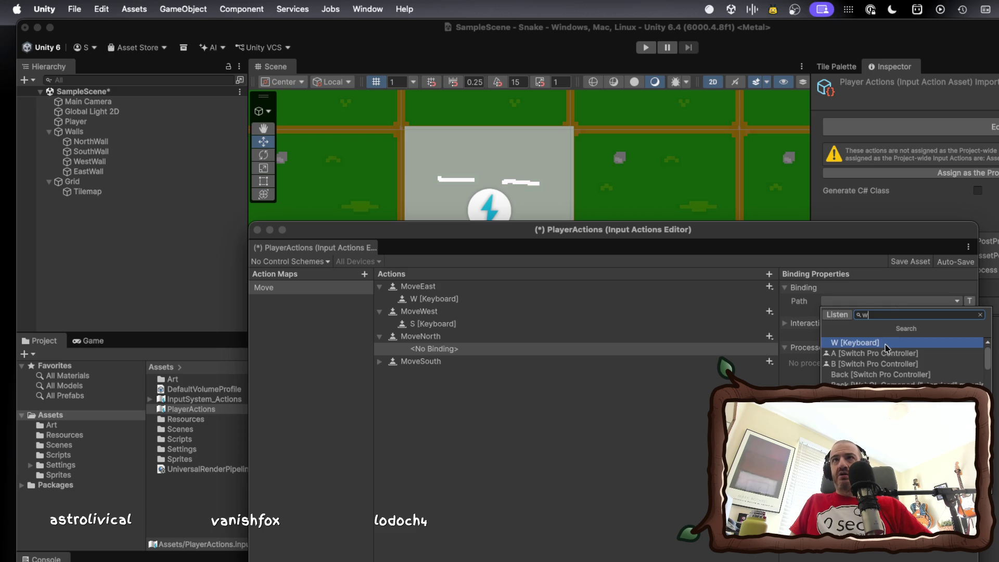
left_click(887, 345)
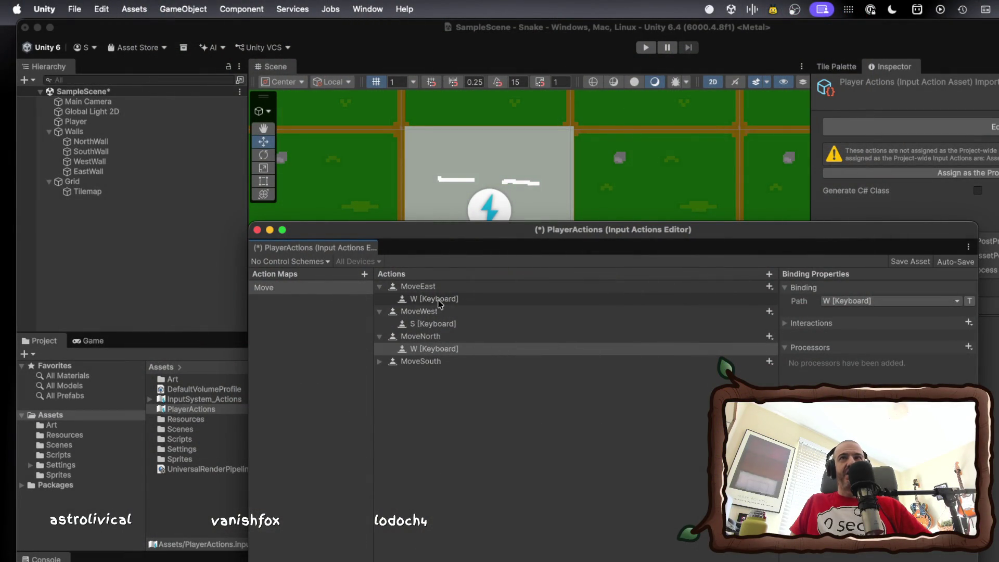
left_click(440, 302)
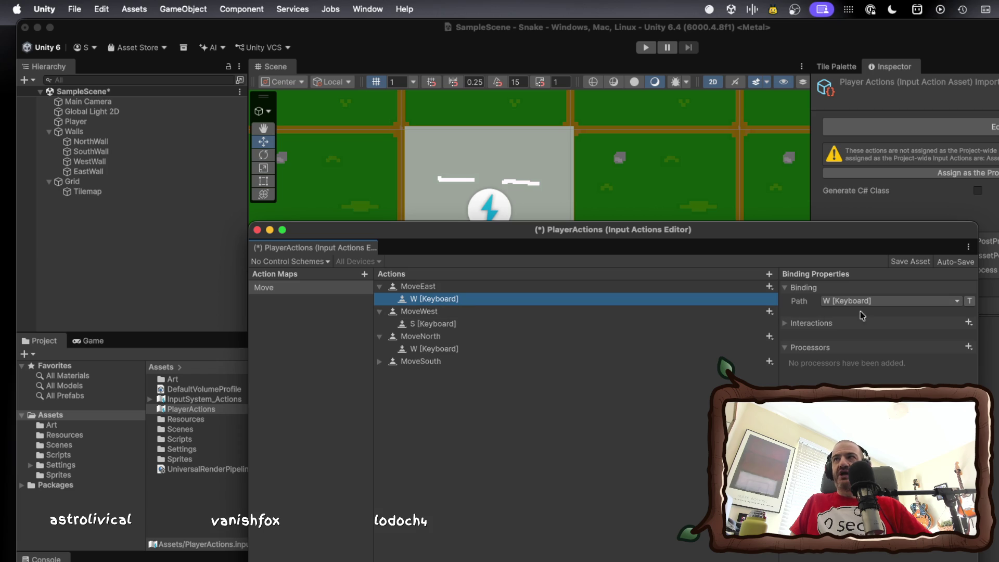
Change MoveEast's binding path from W to A [Keyboard].
left_click(879, 302)
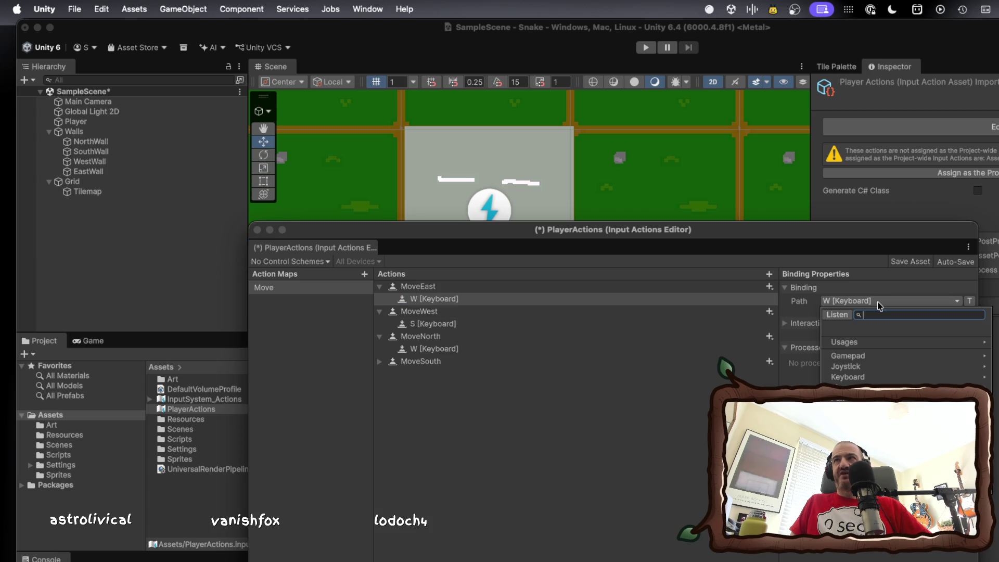
type("a")
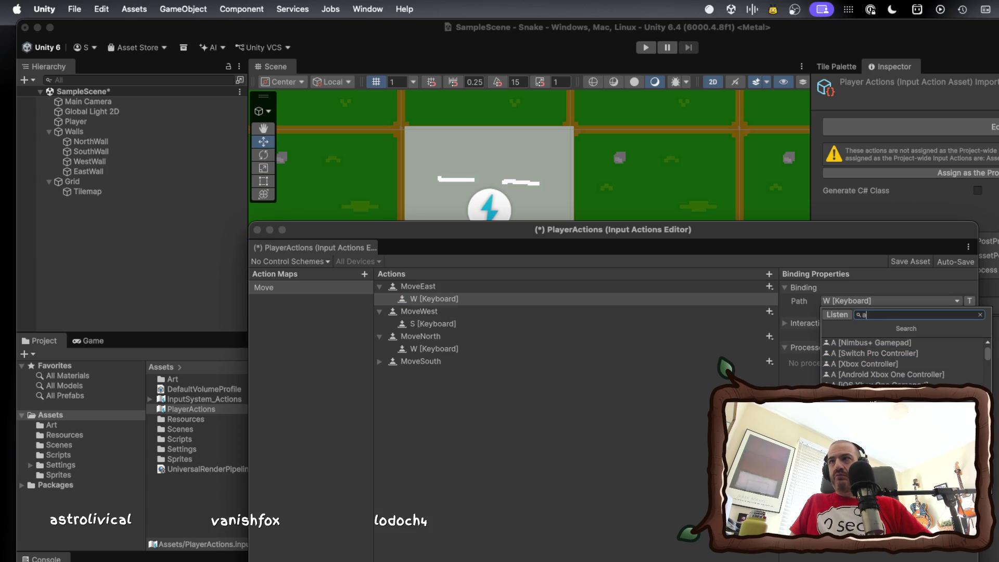
left_click(875, 417)
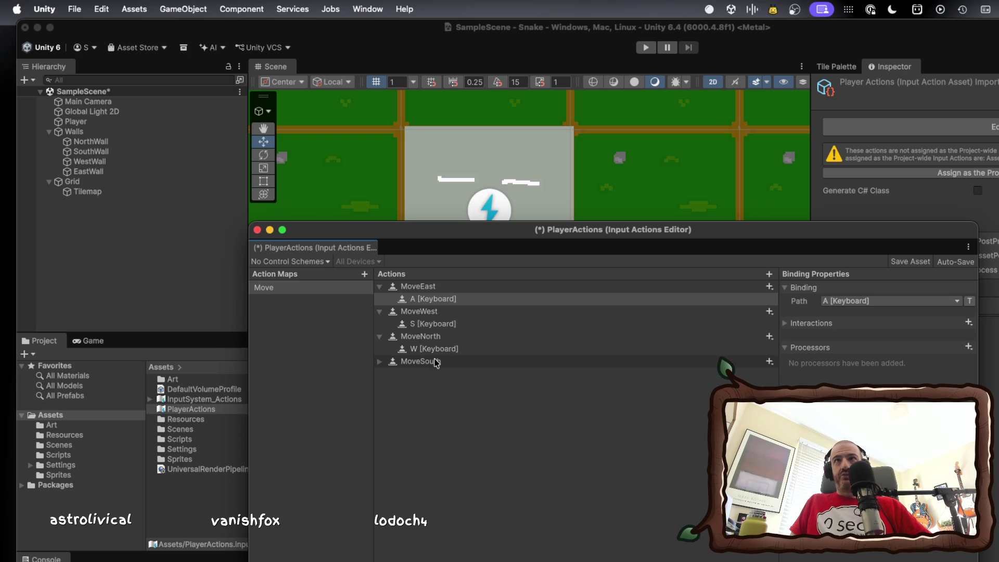
Set MoveSouth's empty binding path to S [Keyboard].
left_click(436, 363)
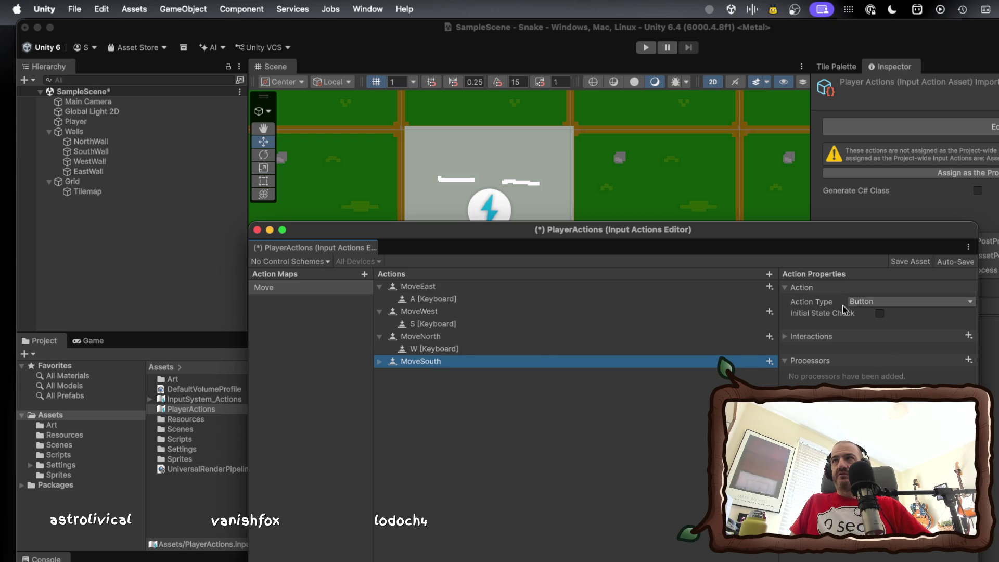
left_click(379, 362)
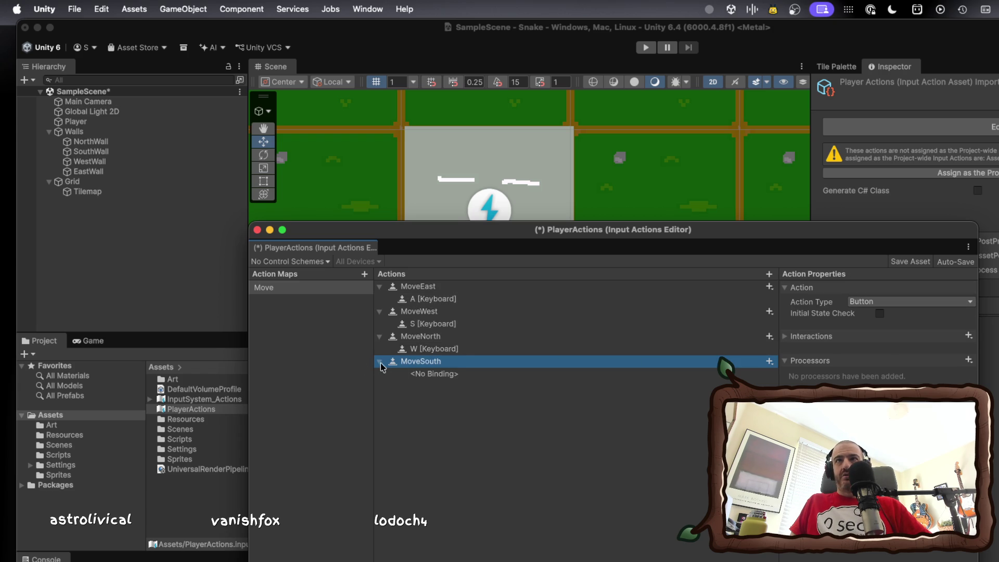
left_click(449, 375)
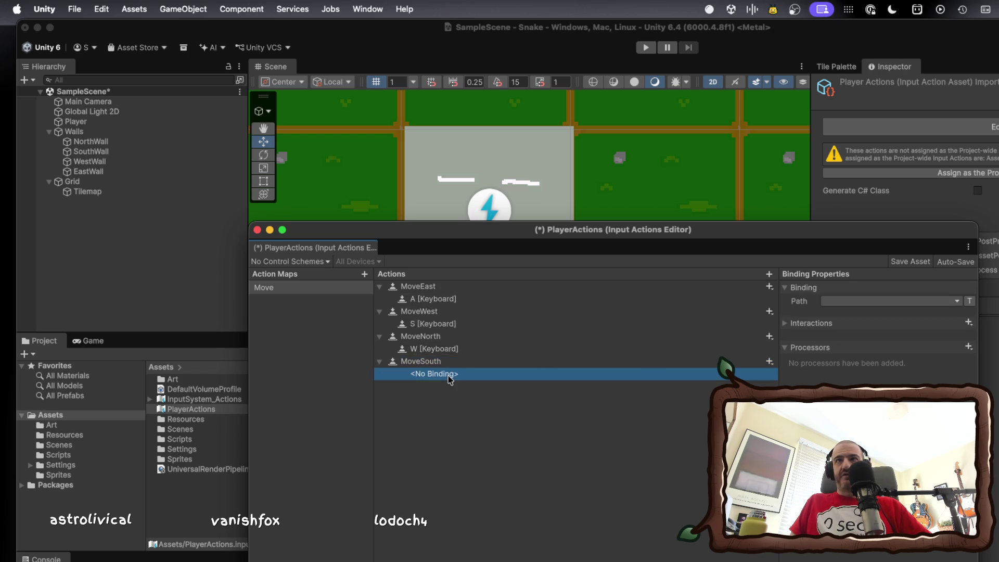
left_click(848, 302)
type("s")
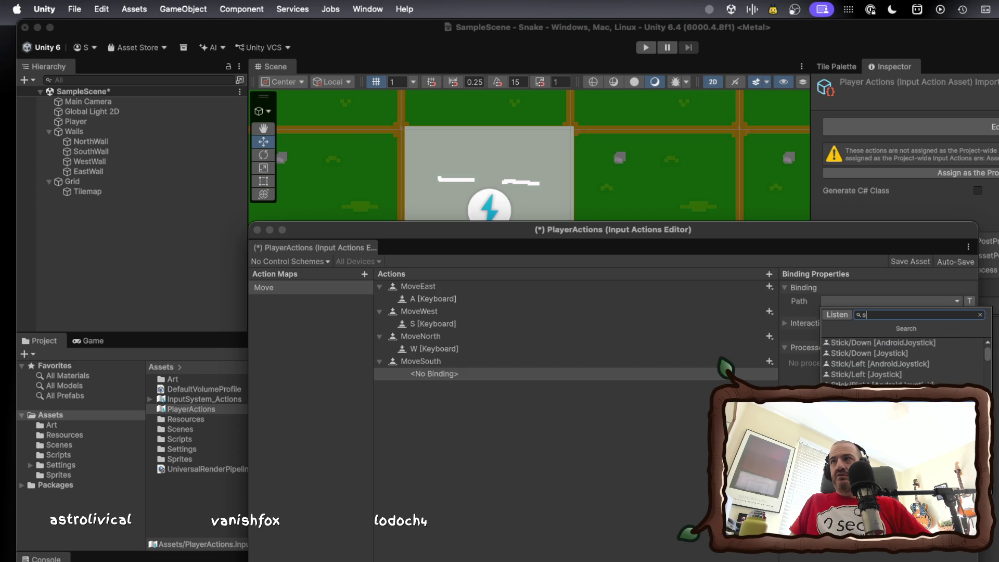
left_click(864, 375)
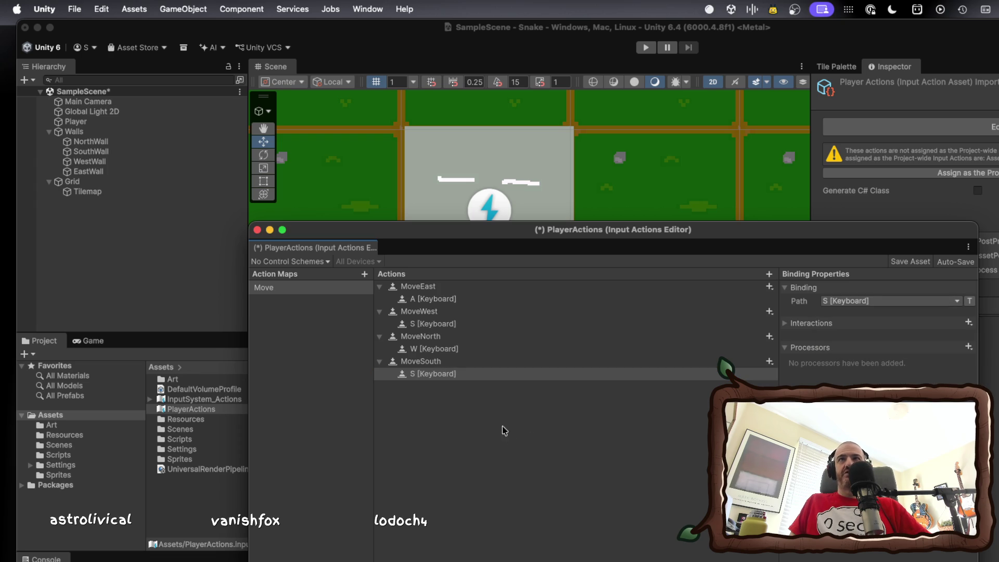
left_click(489, 376)
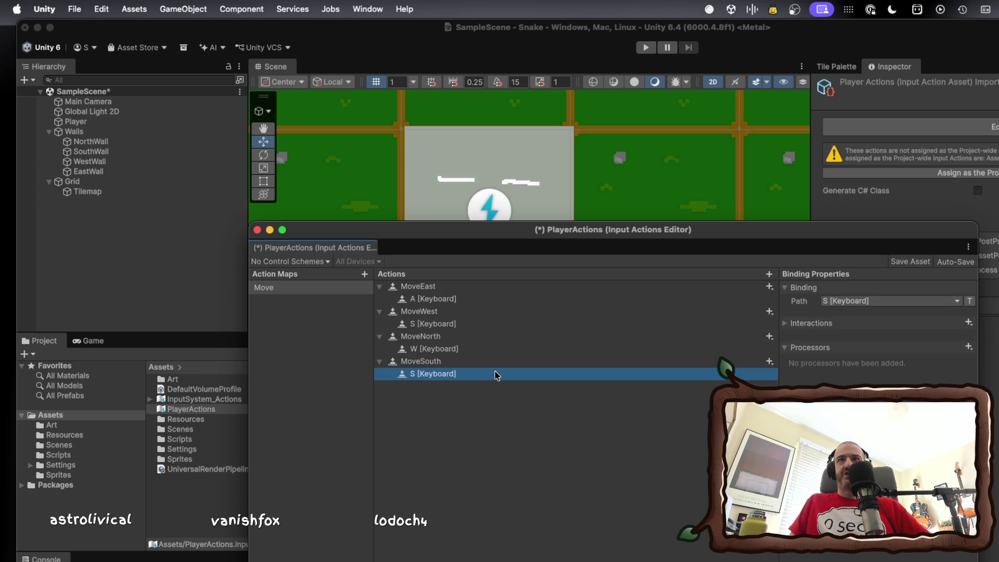
Review the S binding's interactions and move the actions editor window lower.
left_click(501, 364)
left_click(500, 374)
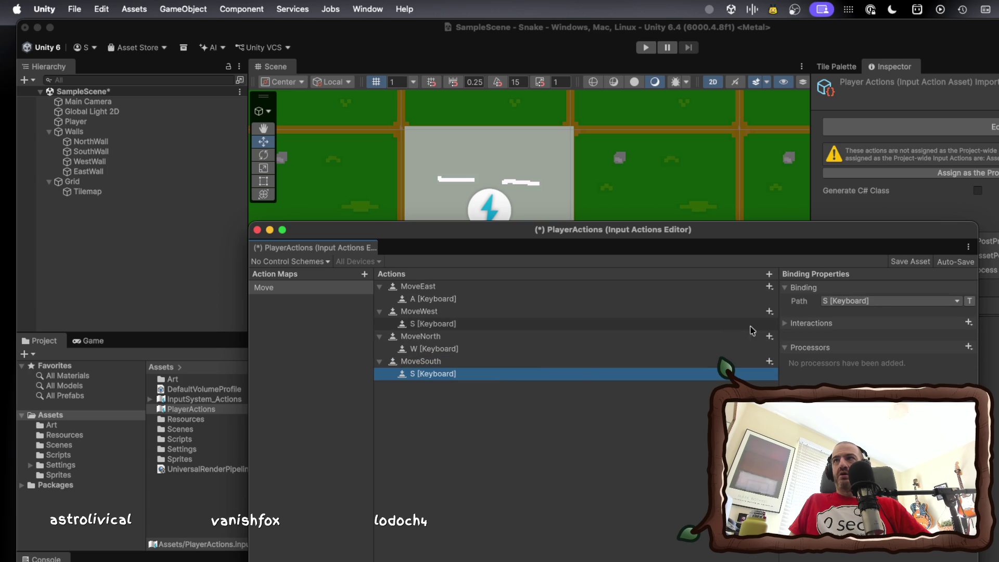
left_click(787, 324)
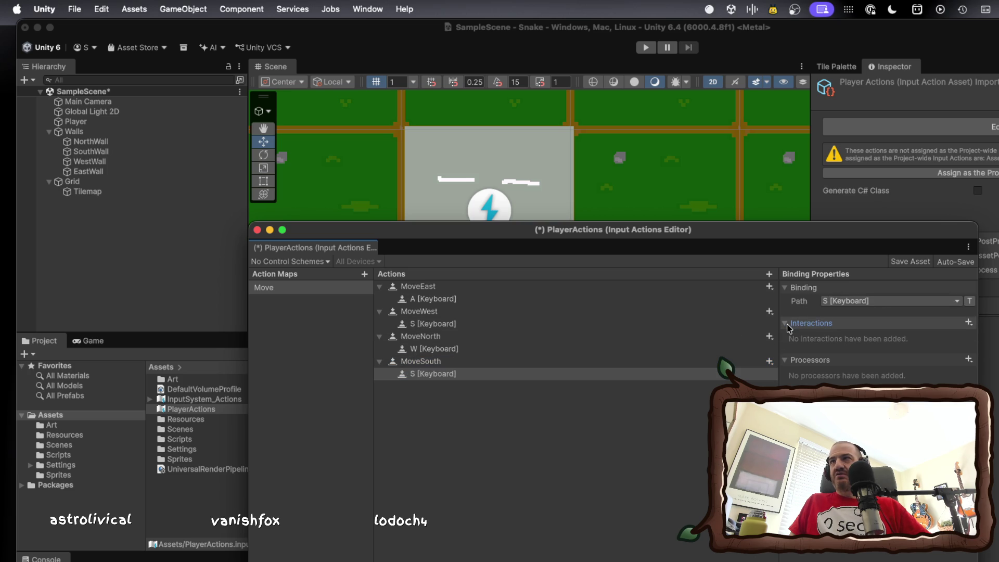
left_click(786, 324)
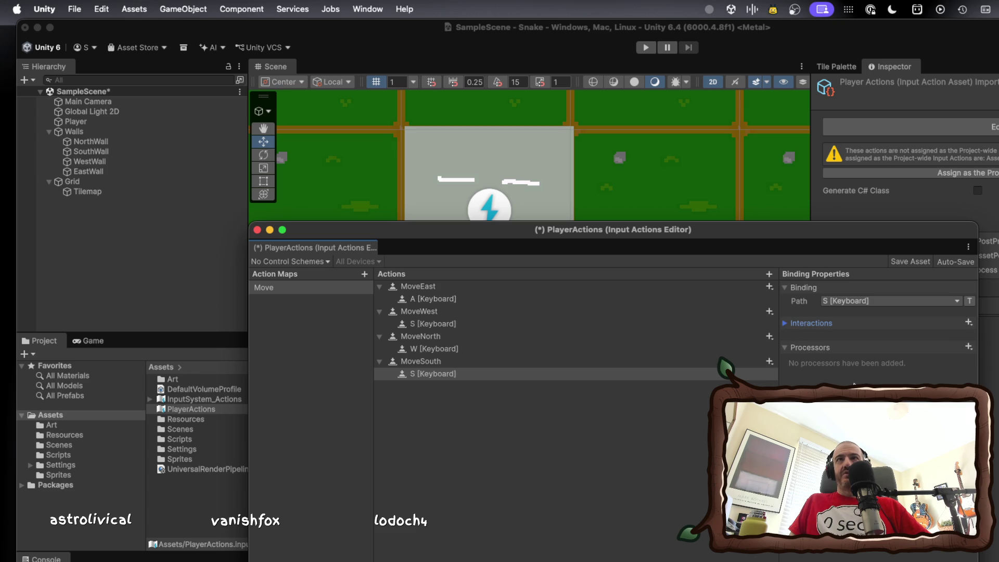
left_click(764, 376)
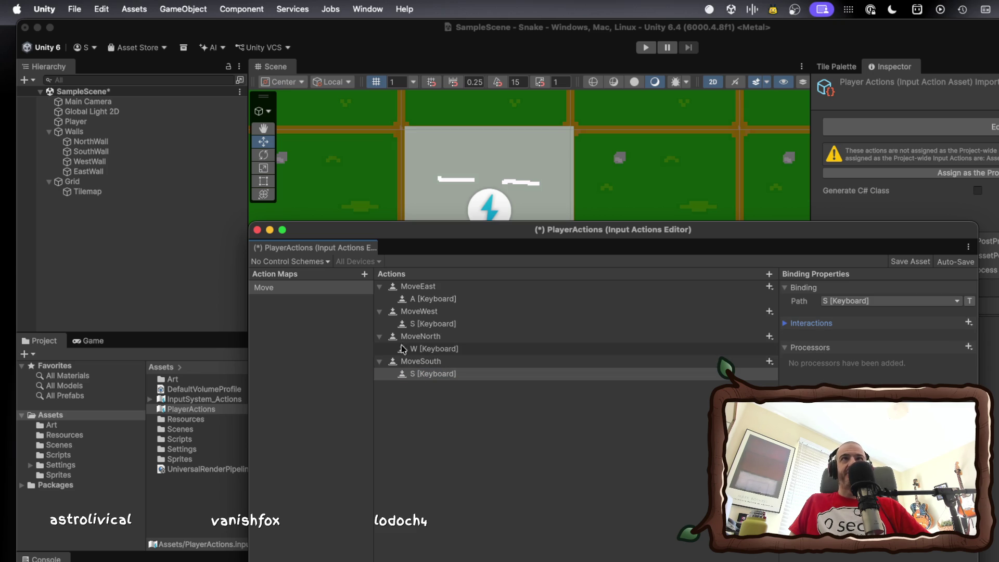
mouse_move(270, 248)
left_mouse_down()
mouse_move(385, 501)
mouse_move(367, 475)
mouse_move(368, 447)
left_mouse_up()
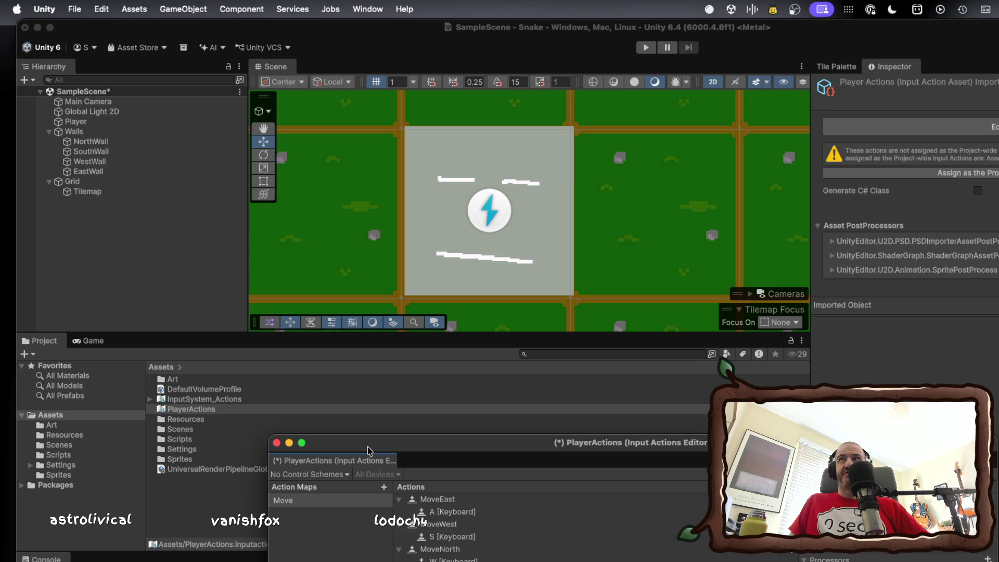
Close the PlayerActions editor, choosing Save to keep the binding changes.
left_click_drag(367, 447, 363, 432)
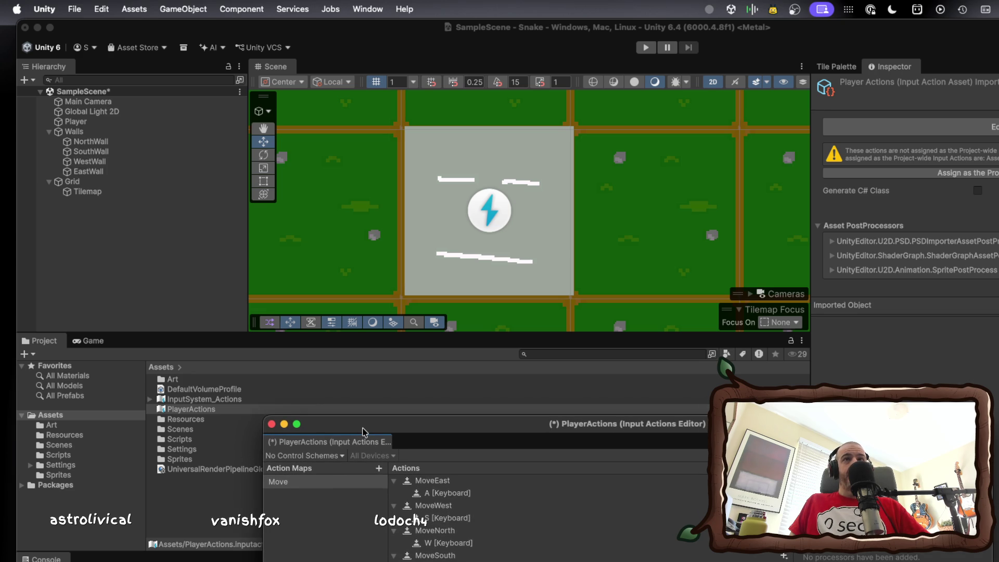
left_click(272, 425)
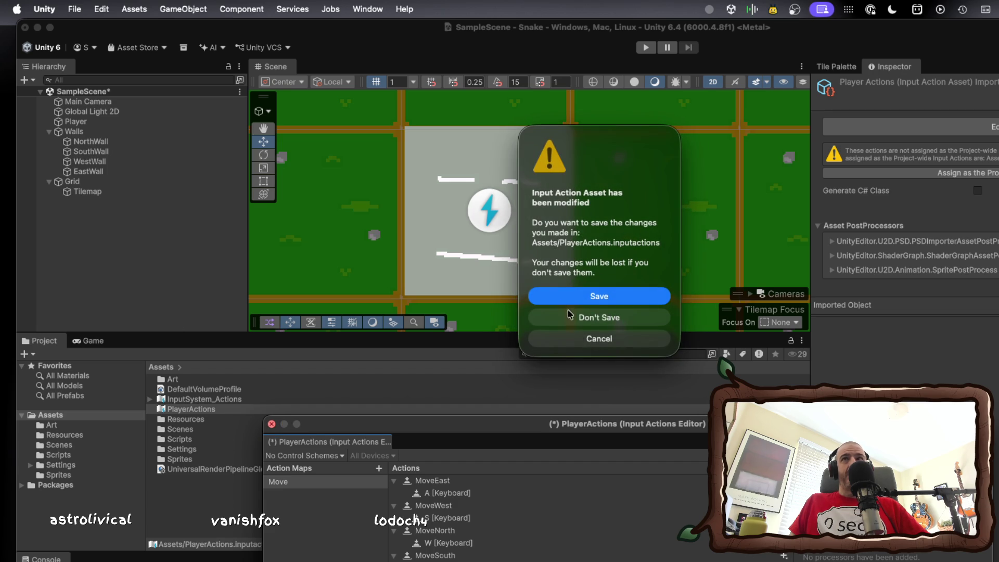
left_click(600, 297)
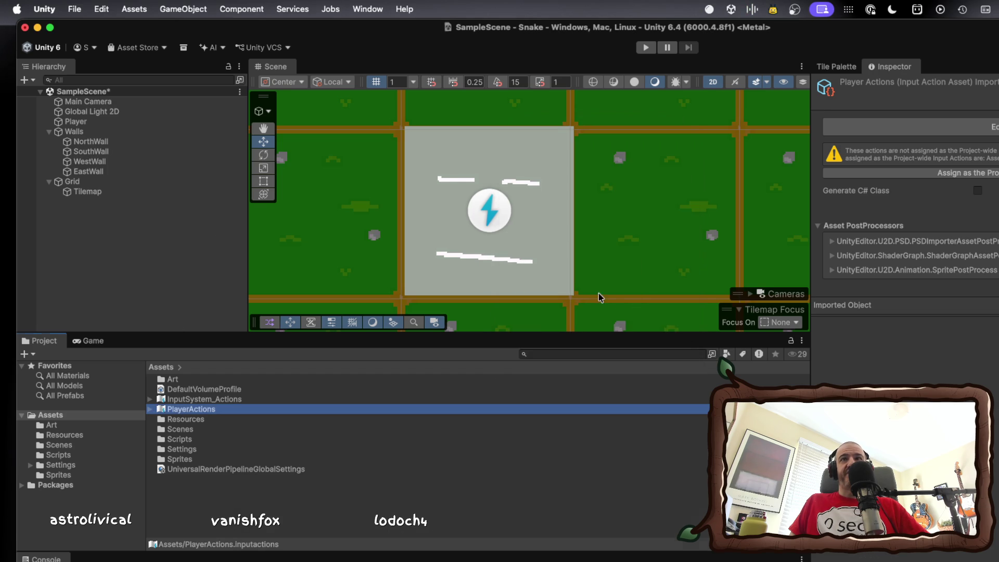
Inspect Player's components: Sprite Renderer, Dynamic Rigidbody 2D (Gravity Scale 0, Mass 1), Box Collider 2D.
left_click(102, 124)
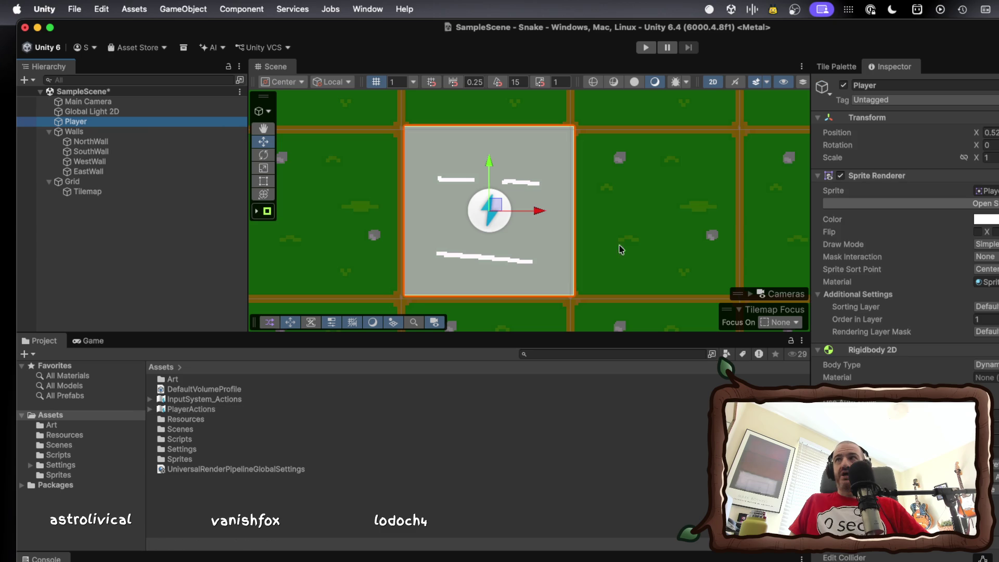
scroll(906, 224, "down", 10)
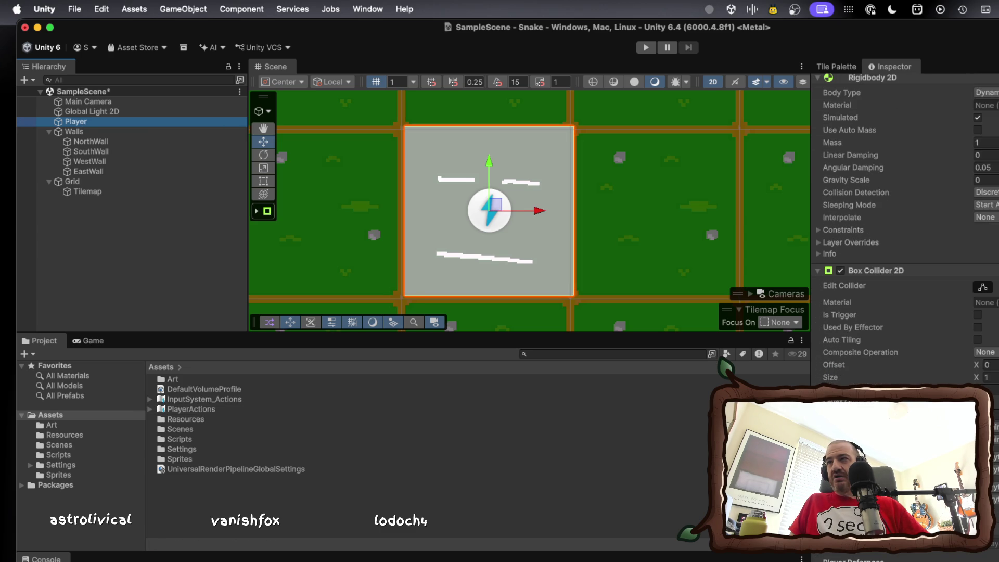
scroll(865, 555, "down", 5)
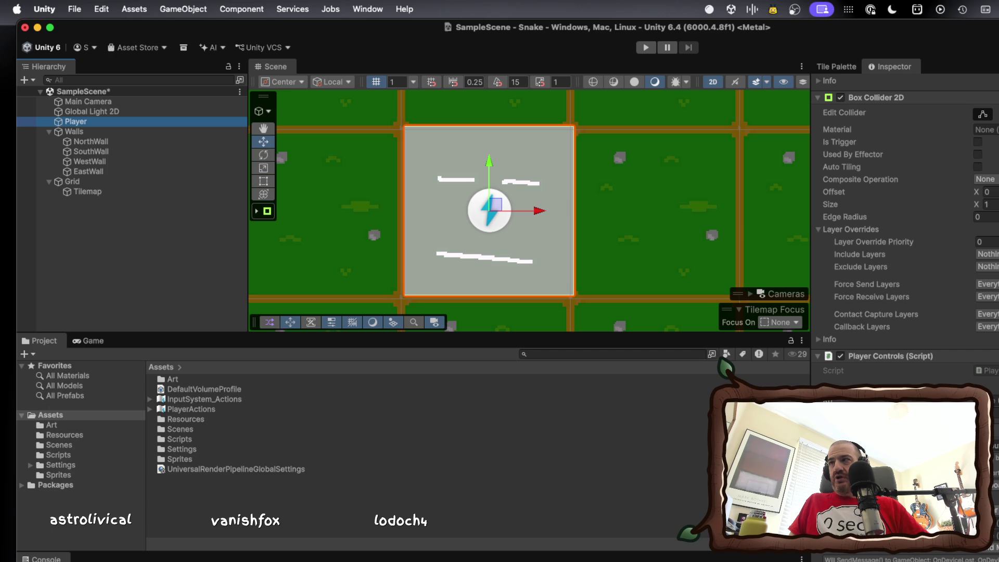
scroll(906, 312, "down", 1)
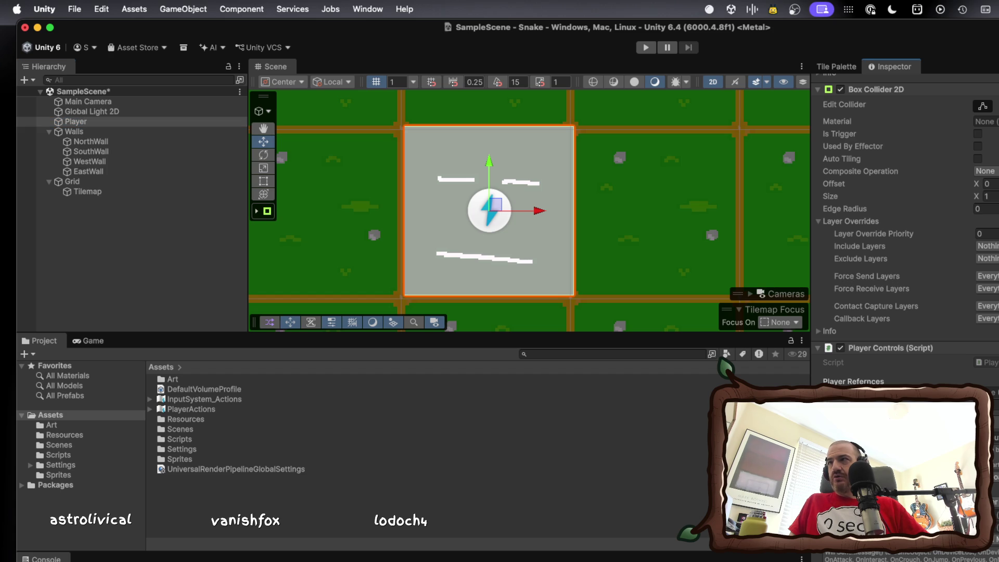
scroll(939, 555, "up", 5)
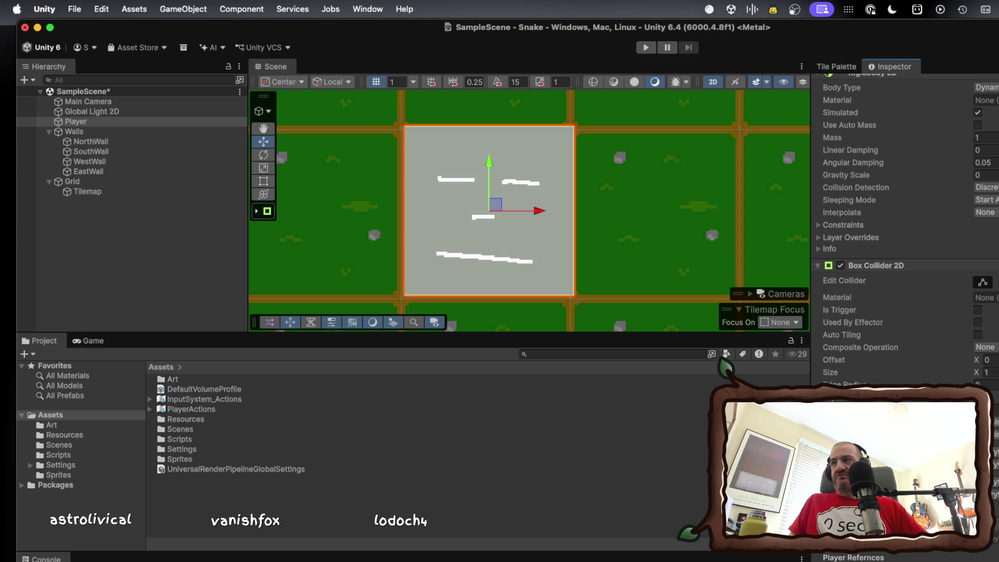
scroll(906, 208, "up", 3)
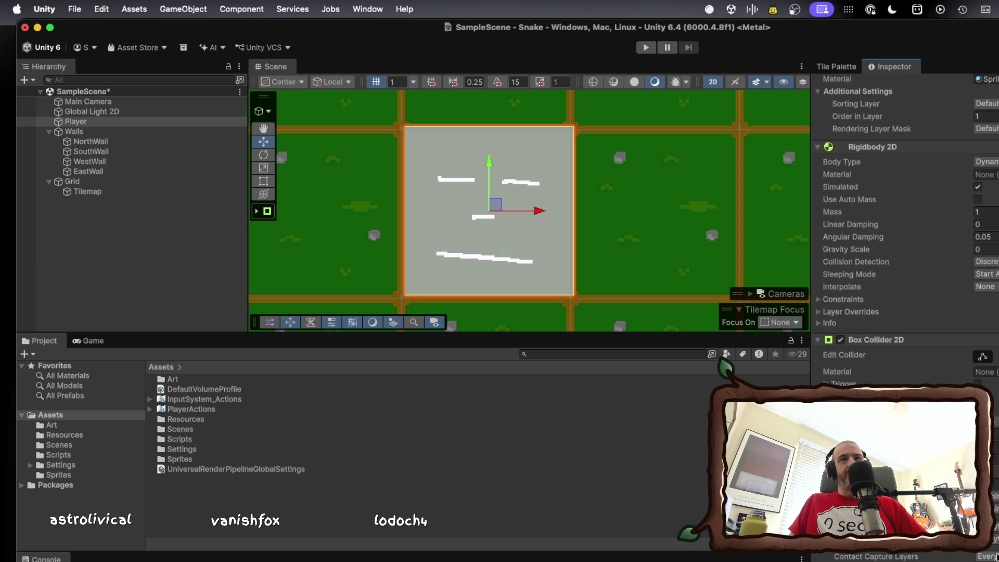